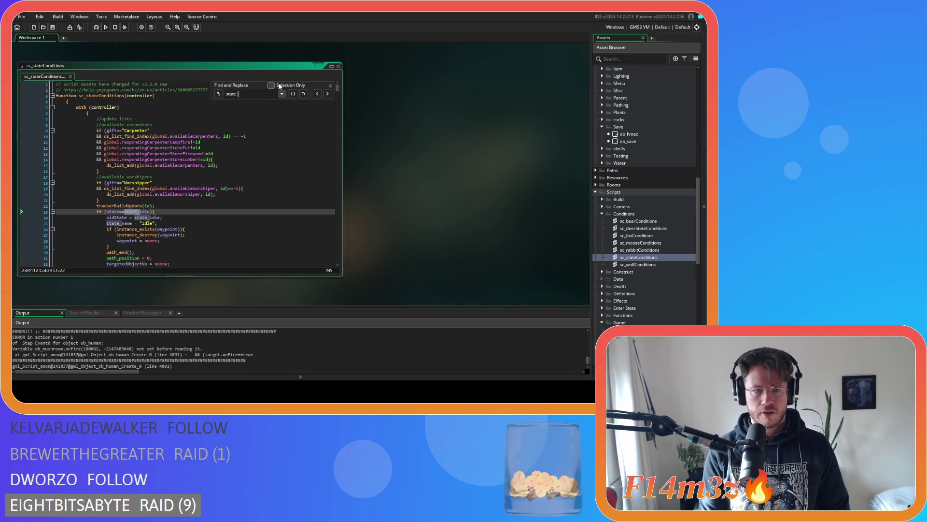
Open ob_human's Create event code and search it for state_shroom.
{"action": "left_click", "coordinate": [331, 85]}
{"action": "scroll", "coordinate": [646, 185], "scroll_direction": "up", "scroll_amount": 10}
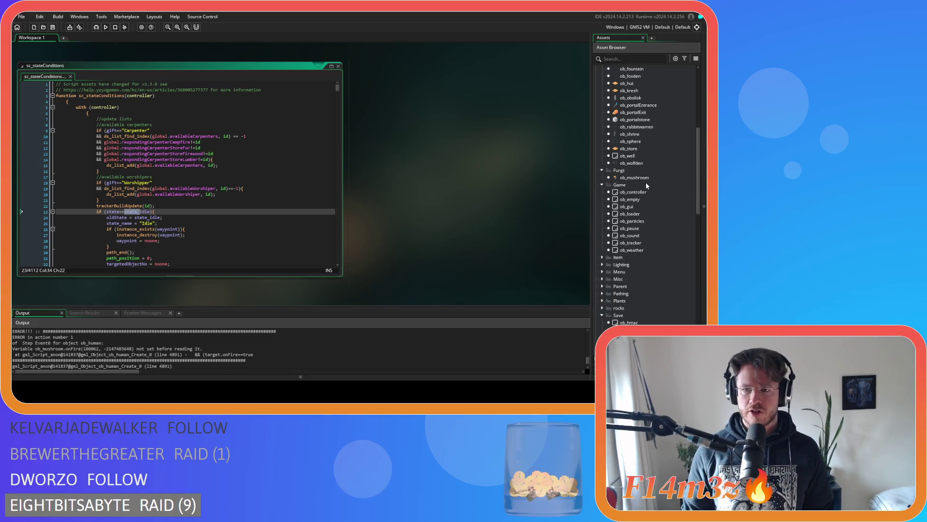
{"action": "double_click", "coordinate": [637, 187]}
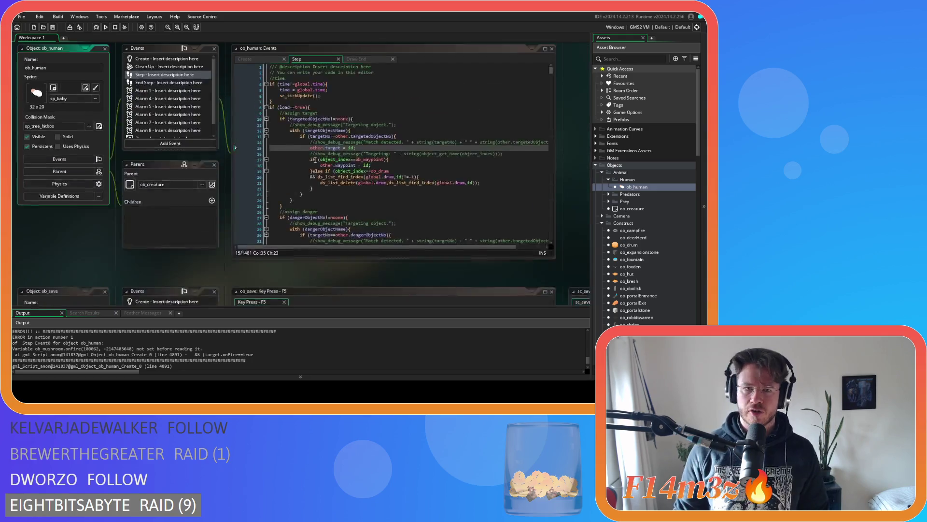
{"action": "left_click", "coordinate": [267, 77]}
{"action": "key", "text": "ctrl+f"}
{"action": "type", "text": "state_"}
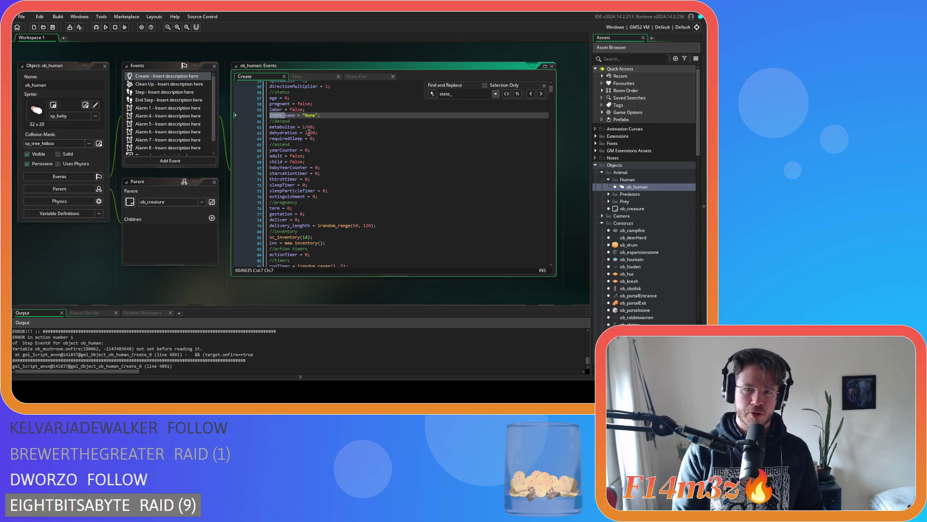
{"action": "type", "text": "shroom"}
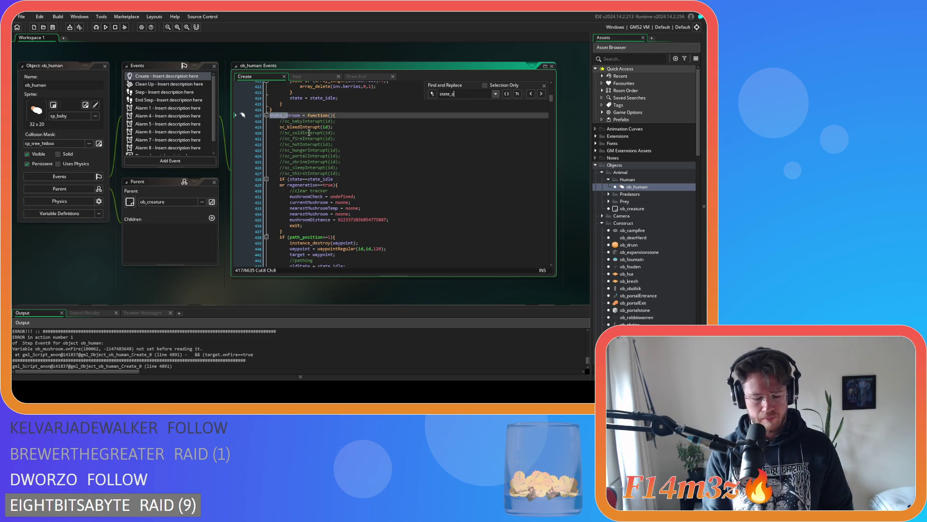
Review the state_shroom routine around the target = nearestMushroom line.
{"action": "scroll", "coordinate": [309, 132], "scroll_direction": "down", "scroll_amount": 4}
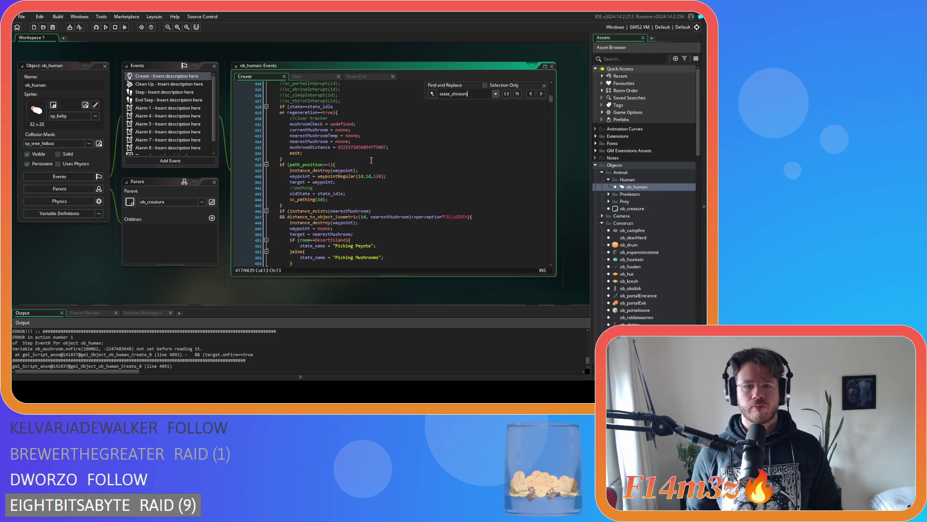
{"action": "scroll", "coordinate": [333, 201], "scroll_direction": "down", "scroll_amount": 3}
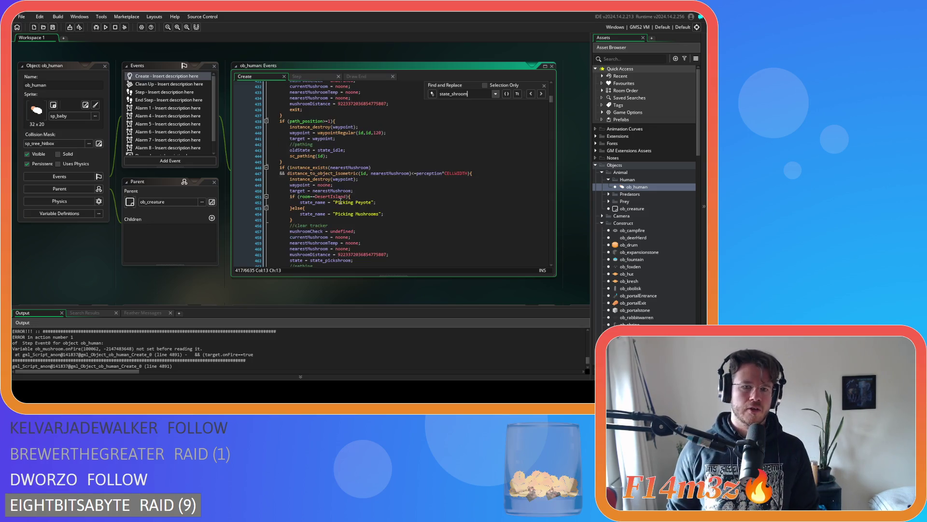
{"action": "scroll", "coordinate": [394, 198], "scroll_direction": "down", "scroll_amount": 3}
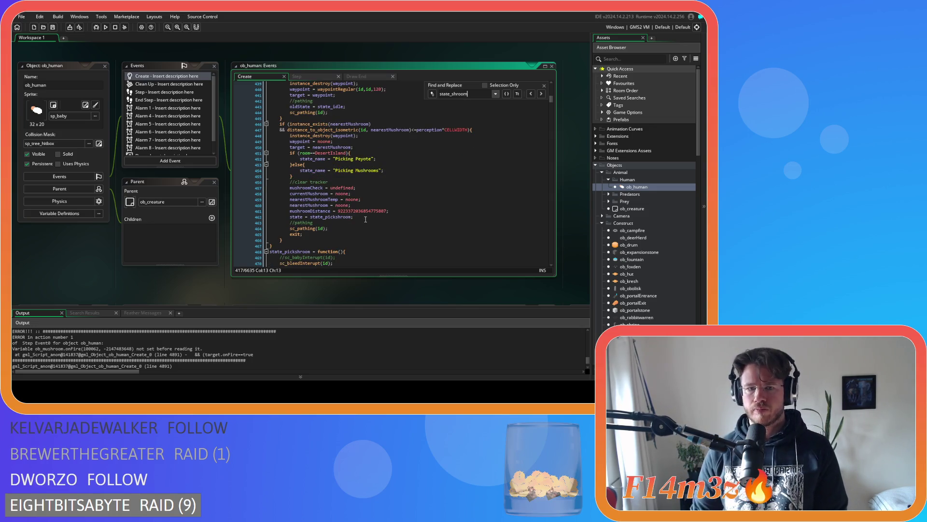
{"action": "scroll", "coordinate": [373, 195], "scroll_direction": "up", "scroll_amount": 1}
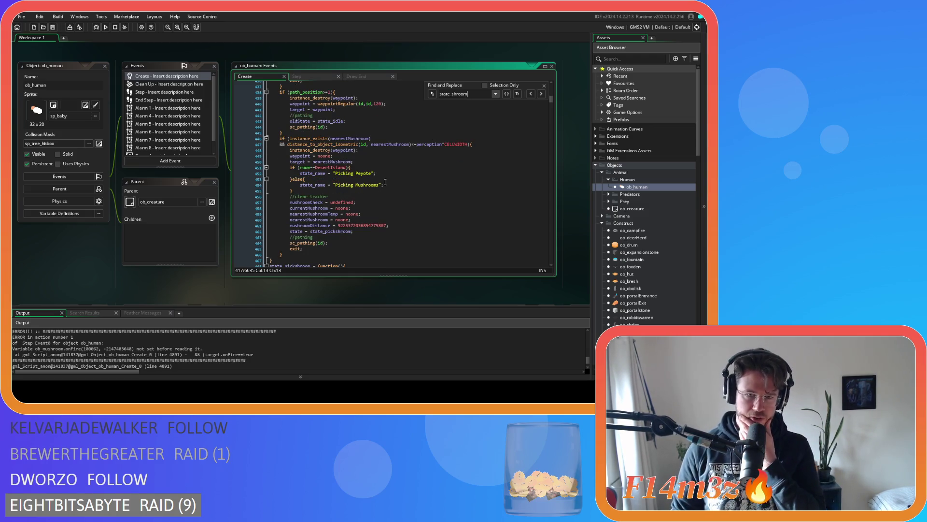
{"action": "left_click", "coordinate": [365, 161]}
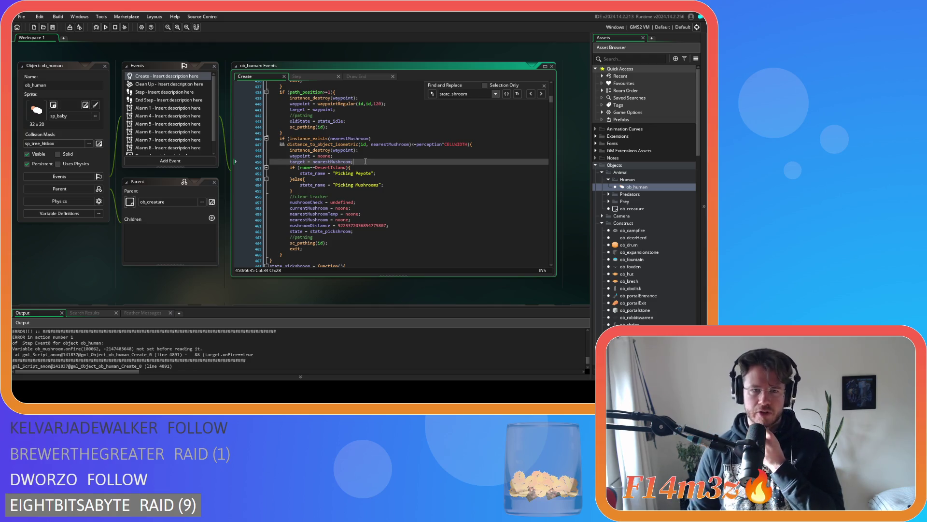
{"action": "scroll", "coordinate": [365, 162], "scroll_direction": "down", "scroll_amount": 2}
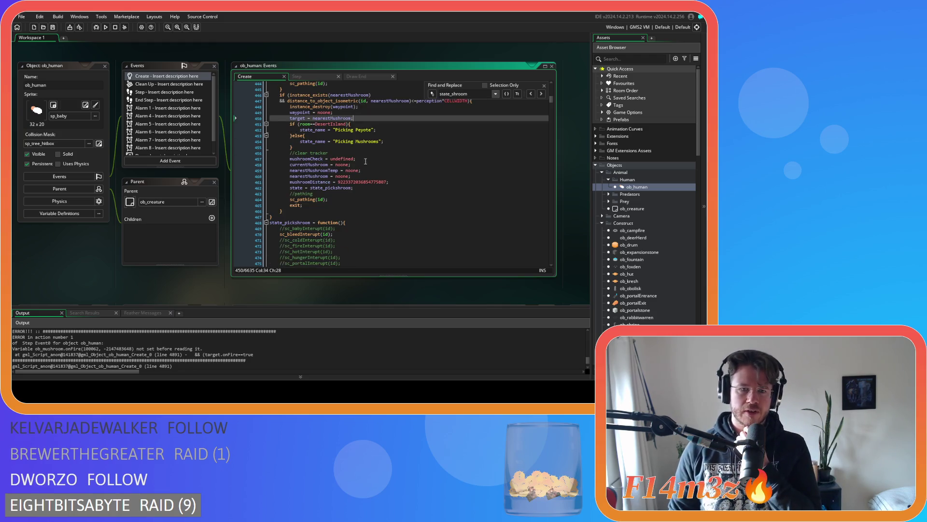
{"action": "scroll", "coordinate": [366, 161], "scroll_direction": "down", "scroll_amount": 5}
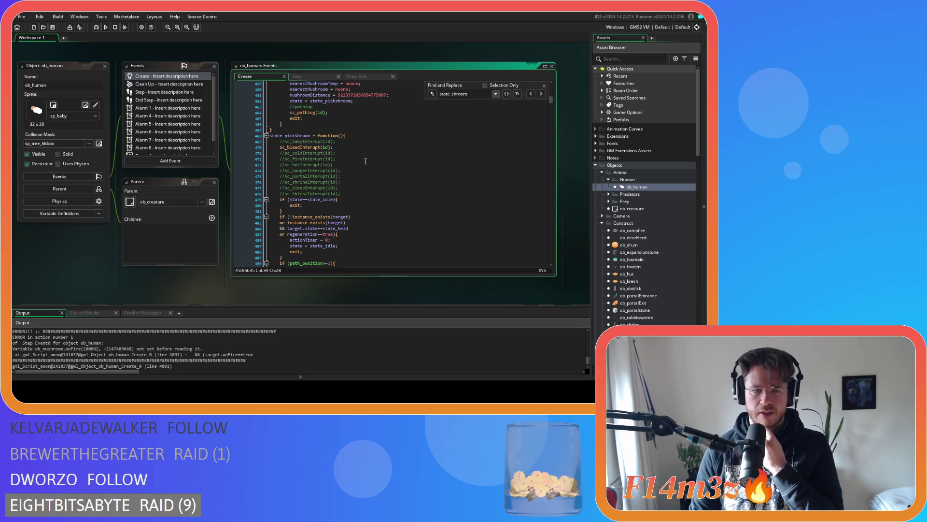
{"action": "scroll", "coordinate": [365, 161], "scroll_direction": "up", "scroll_amount": 6}
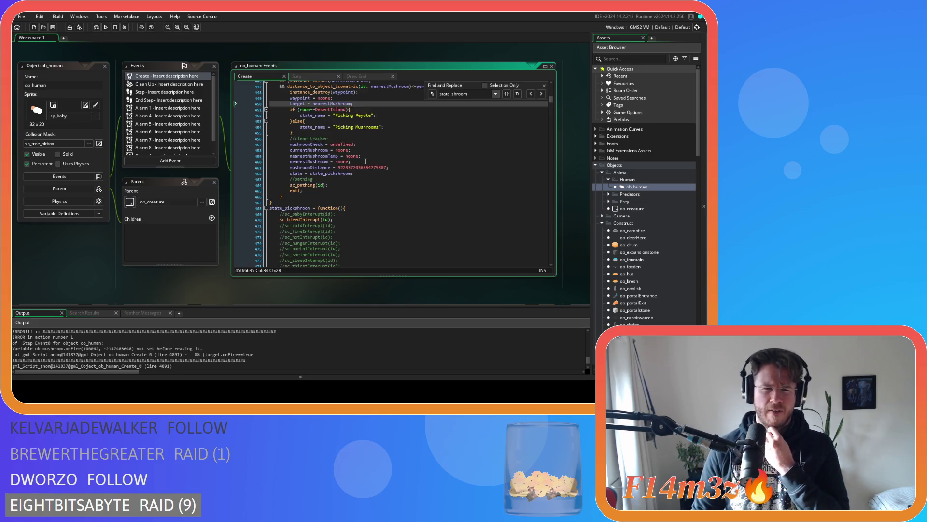
{"action": "scroll", "coordinate": [365, 162], "scroll_direction": "up", "scroll_amount": 4}
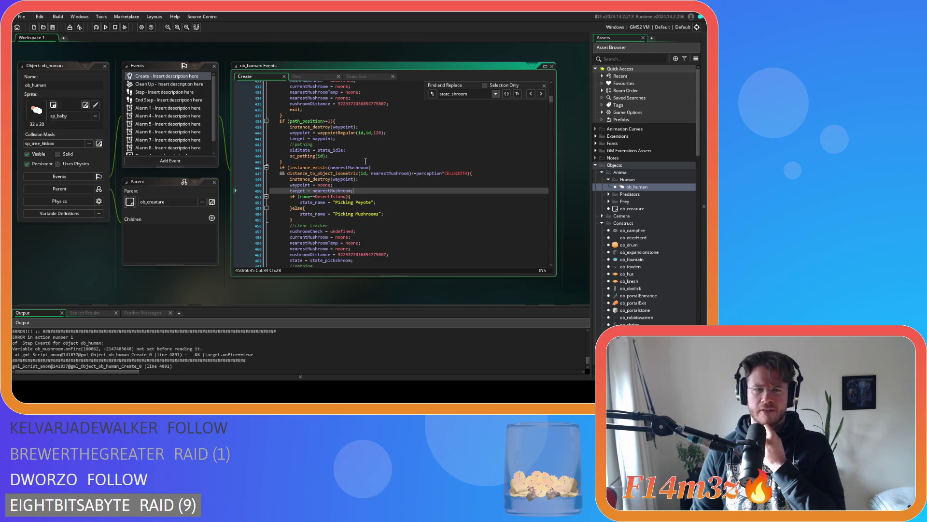
{"action": "mouse_move", "coordinate": [365, 174]}
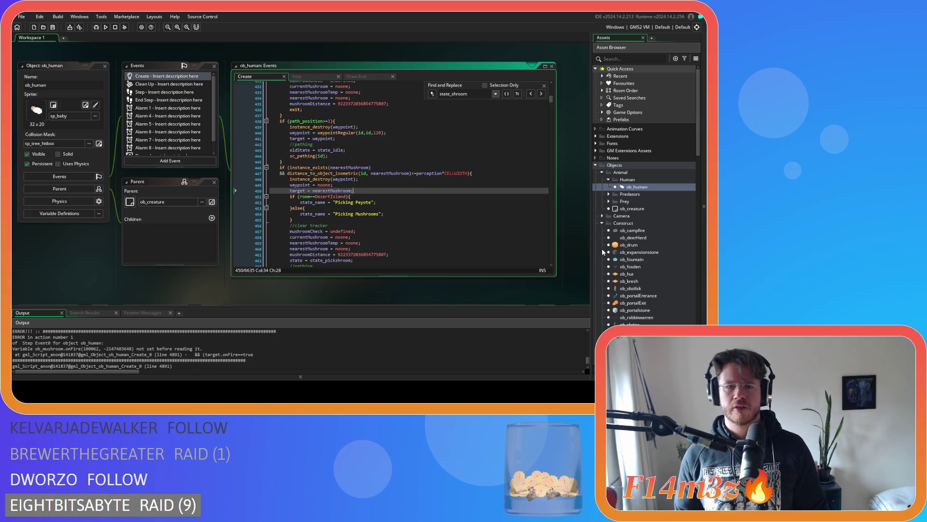
{"action": "scroll", "coordinate": [633, 283], "scroll_direction": "down", "scroll_amount": 5}
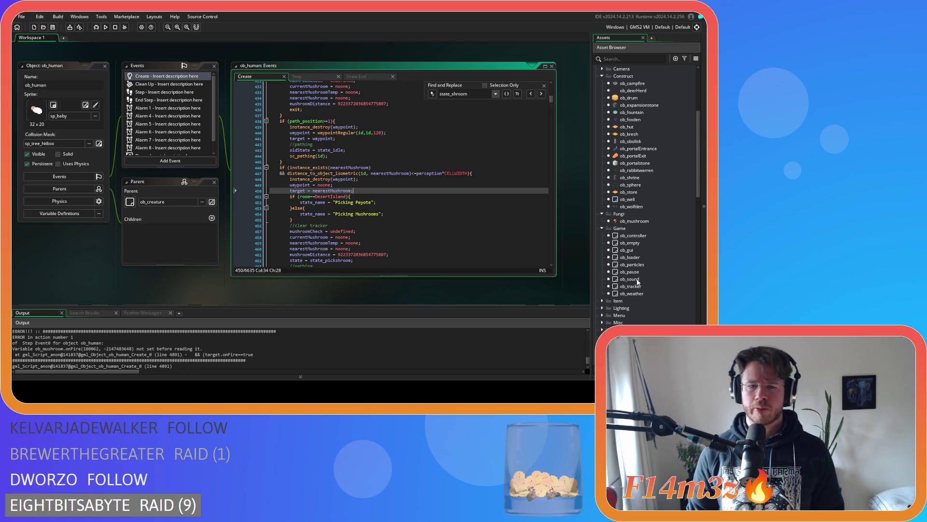
{"action": "left_click", "coordinate": [637, 273]}
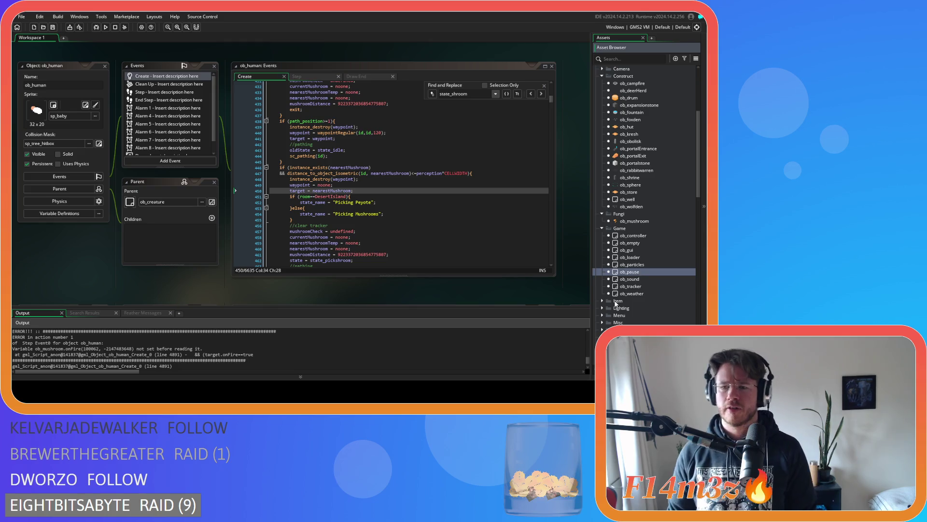
{"action": "scroll", "coordinate": [617, 299], "scroll_direction": "down", "scroll_amount": 2}
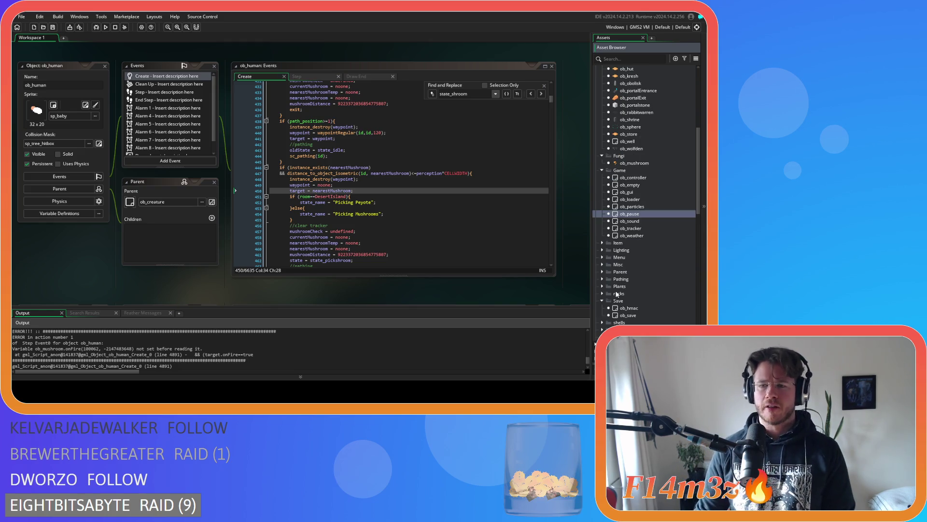
Open ob_save's F5 event, check sc_saveHuman's targetObjectName line, then close sc_saveHuman.
{"action": "double_click", "coordinate": [628, 315]}
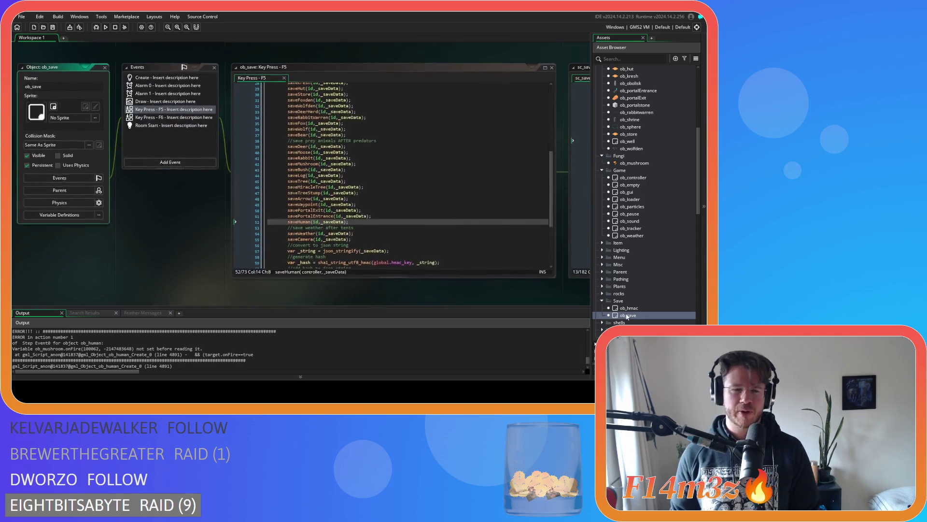
{"action": "mouse_move", "coordinate": [553, 184]}
{"action": "left_mouse_down"}
{"action": "mouse_move", "coordinate": [553, 159]}
{"action": "mouse_move", "coordinate": [553, 176]}
{"action": "left_mouse_up"}
{"action": "left_click_drag", "start_coordinate": [429, 293], "coordinate": [76, 297]}
{"action": "left_click", "coordinate": [425, 133]}
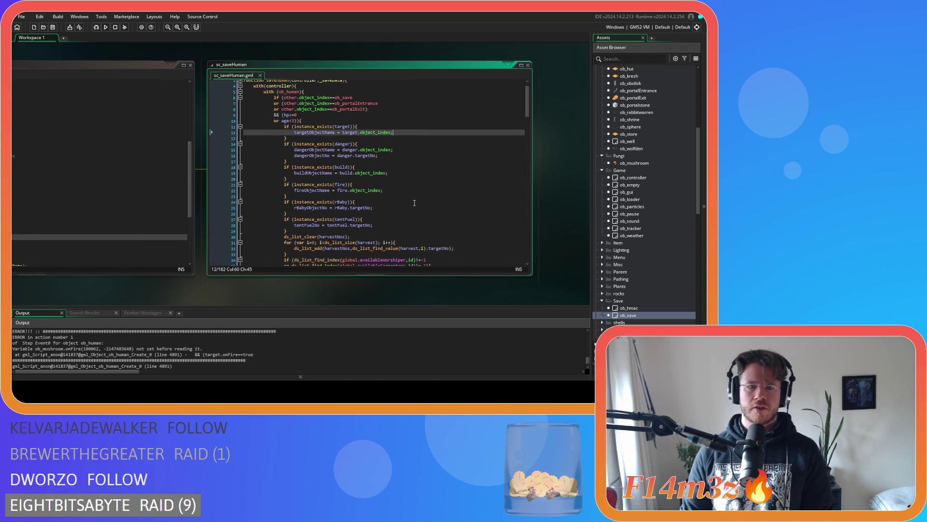
{"action": "mouse_move", "coordinate": [281, 288]}
{"action": "left_mouse_down"}
{"action": "mouse_move", "coordinate": [433, 271]}
{"action": "mouse_move", "coordinate": [364, 271]}
{"action": "mouse_move", "coordinate": [394, 253]}
{"action": "left_mouse_up"}
{"action": "left_click", "coordinate": [449, 95]}
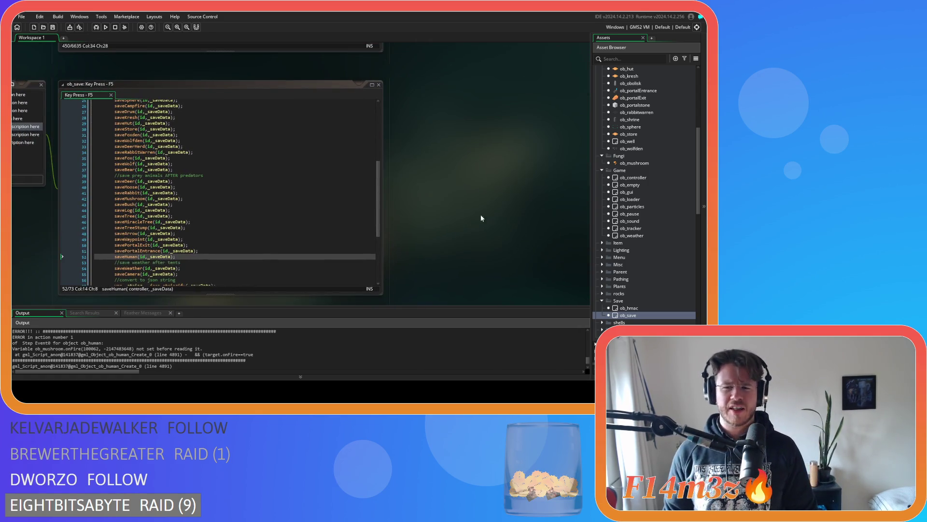
Collapse the Game scripts folder, expand Pathing and open sc_path.
{"action": "scroll", "coordinate": [631, 214], "scroll_direction": "down", "scroll_amount": 5}
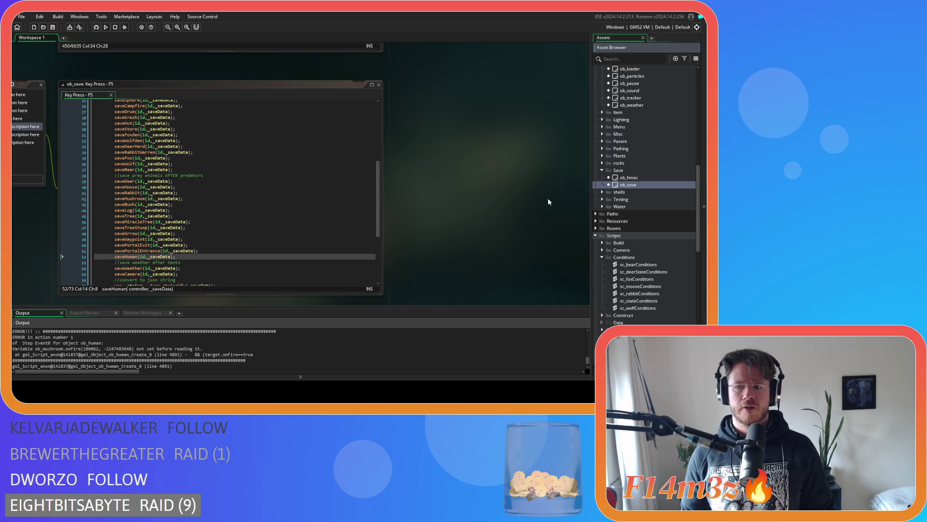
{"action": "scroll", "coordinate": [633, 246], "scroll_direction": "down", "scroll_amount": 7}
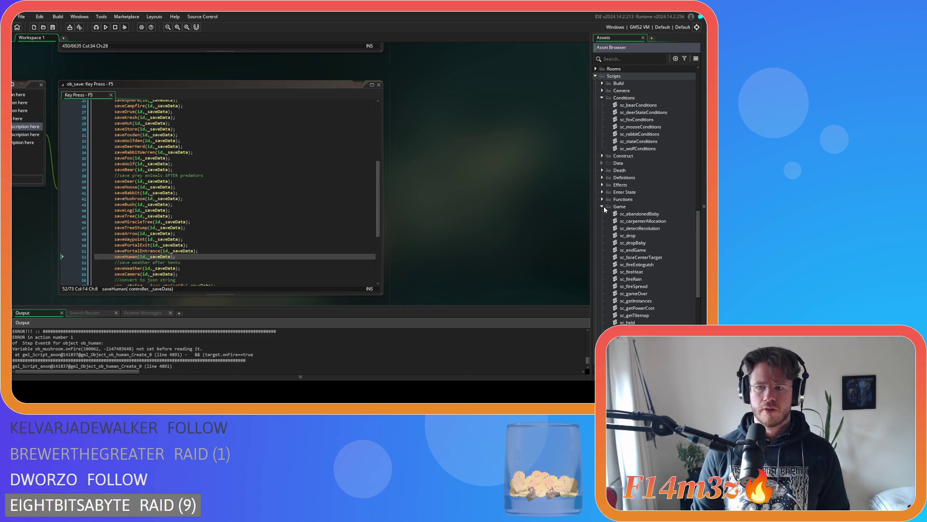
{"action": "left_click", "coordinate": [603, 207]}
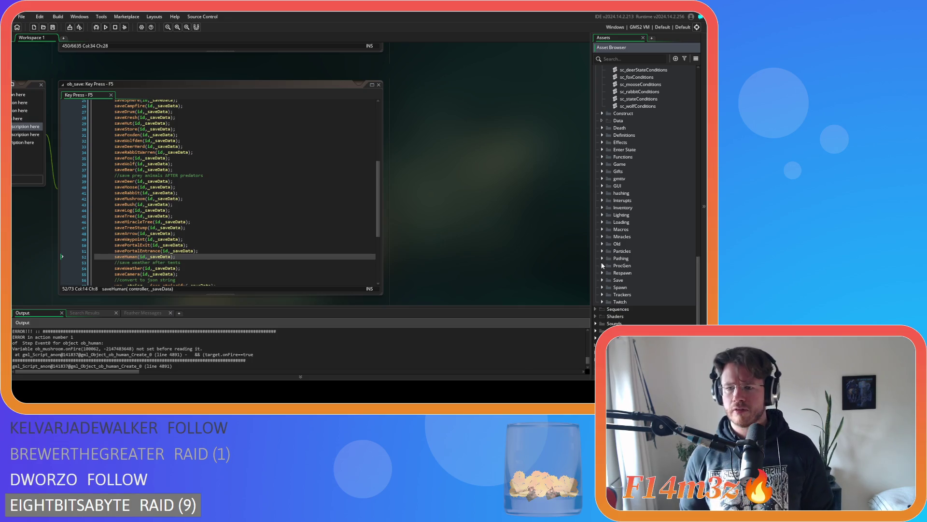
{"action": "left_click", "coordinate": [600, 259]}
{"action": "scroll", "coordinate": [659, 285], "scroll_direction": "down", "scroll_amount": 3}
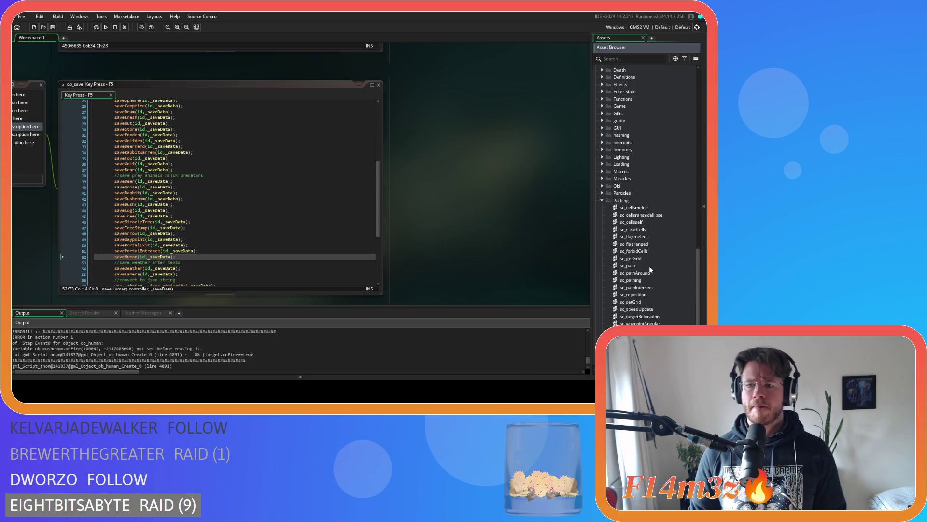
{"action": "double_click", "coordinate": [650, 268]}
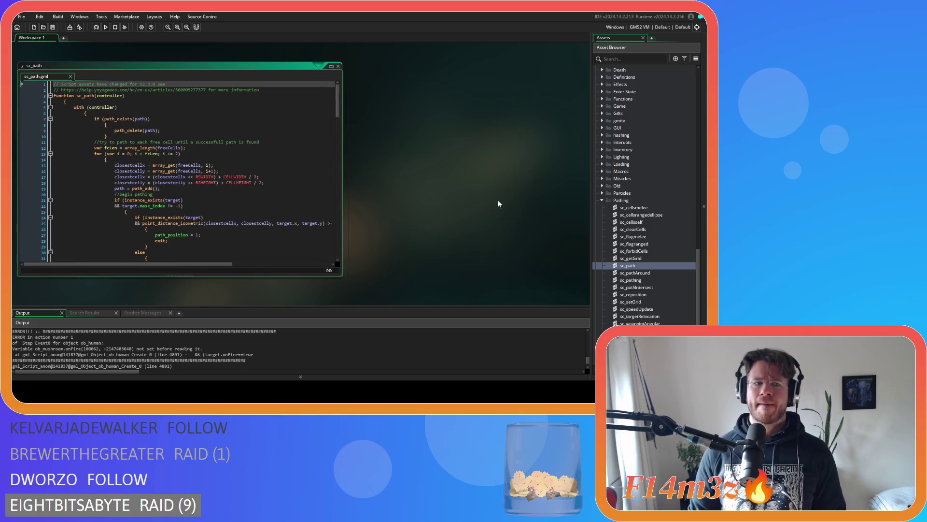
In sc_pathing, make line 10 assign targetObjectNo = target.targetNo, then return to ob_human.
{"action": "double_click", "coordinate": [650, 281]}
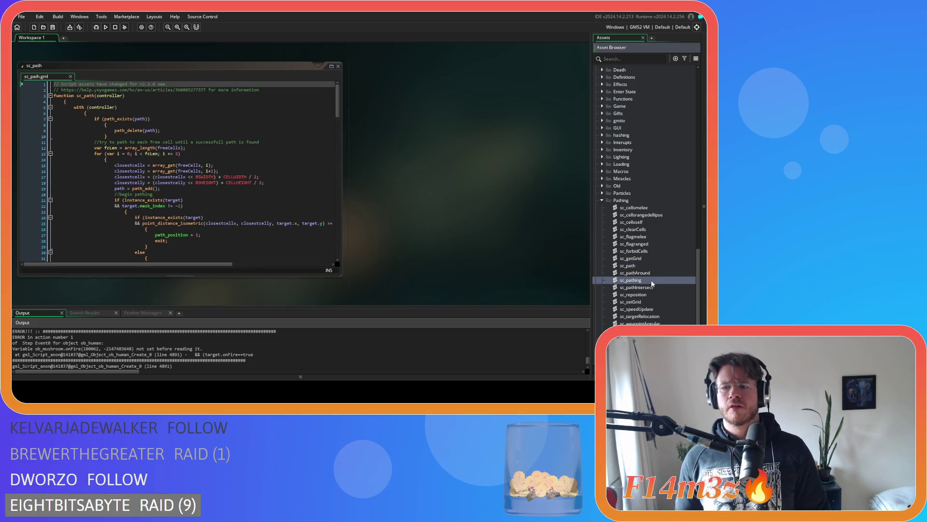
{"action": "left_click", "coordinate": [184, 142]}
{"action": "left_click", "coordinate": [193, 136]}
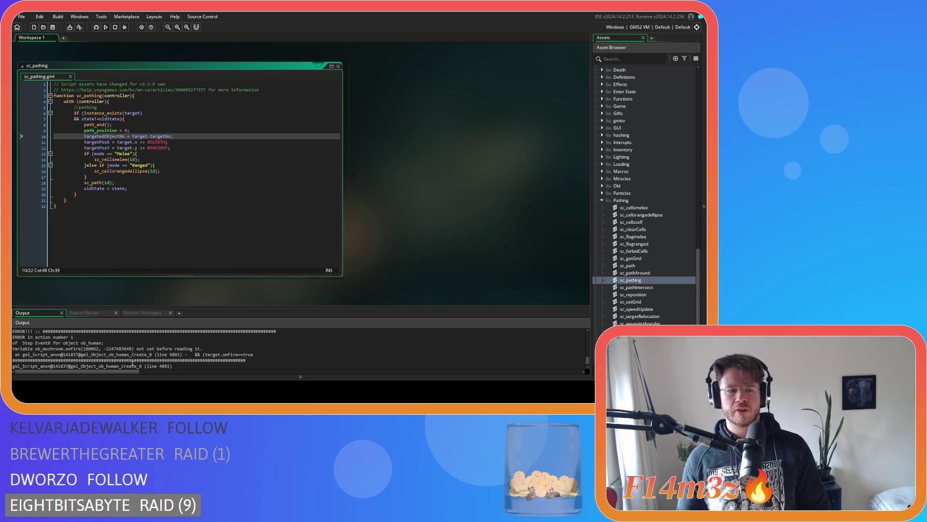
{"action": "left_click_drag", "start_coordinate": [97, 136], "coordinate": [164, 139]}
{"action": "left_click", "coordinate": [178, 137]}
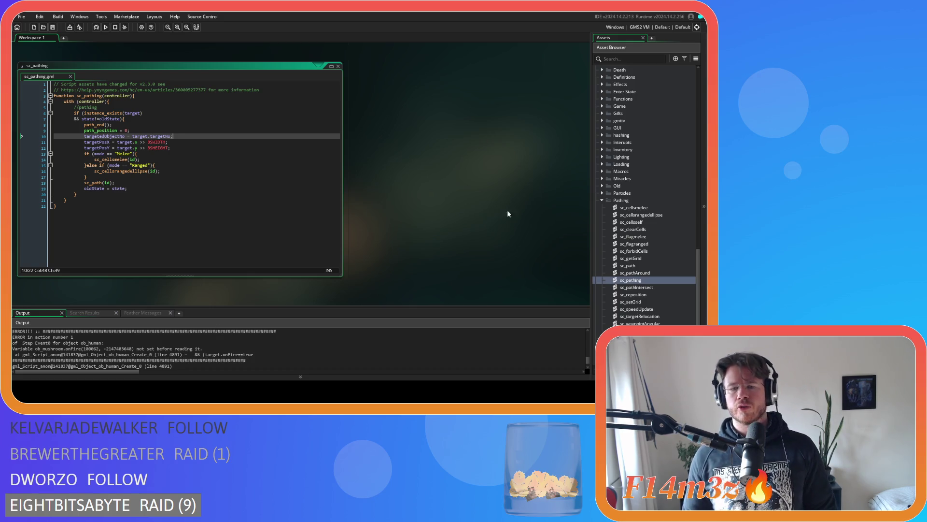
{"action": "scroll", "coordinate": [643, 137], "scroll_direction": "up", "scroll_amount": 15}
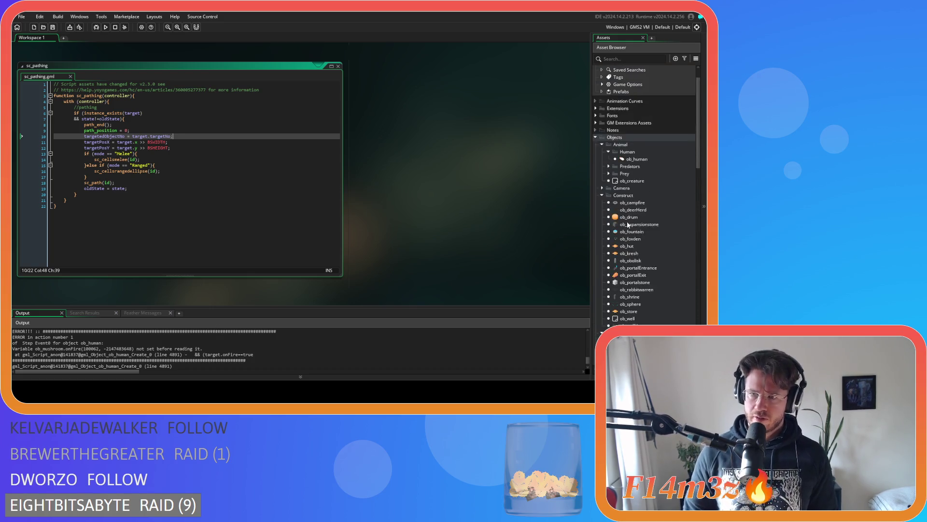
{"action": "double_click", "coordinate": [637, 173]}
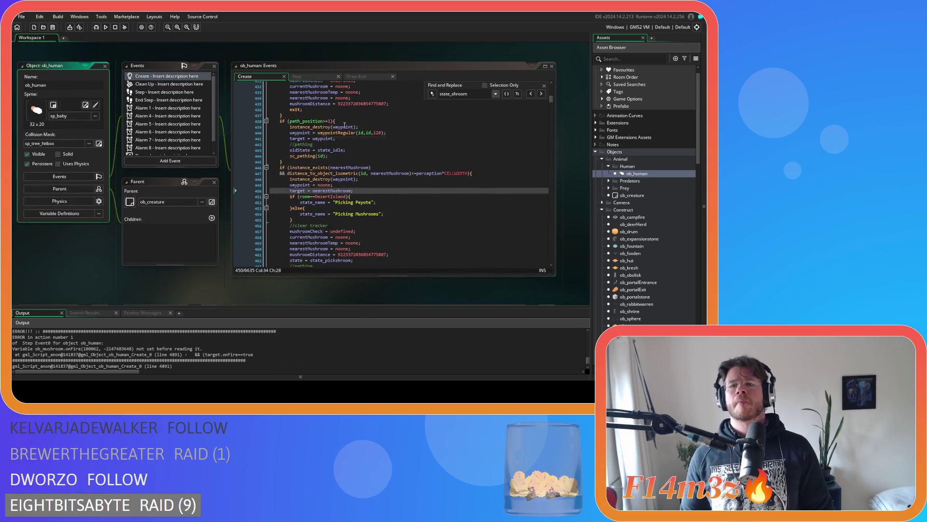
Close the find bar and review state_depositmushroom's target.stage condition on line 4892.
{"action": "left_click", "coordinate": [545, 86]}
{"action": "left_click_drag", "start_coordinate": [552, 100], "coordinate": [553, 213]}
{"action": "scroll", "coordinate": [394, 239], "scroll_direction": "down", "scroll_amount": 10}
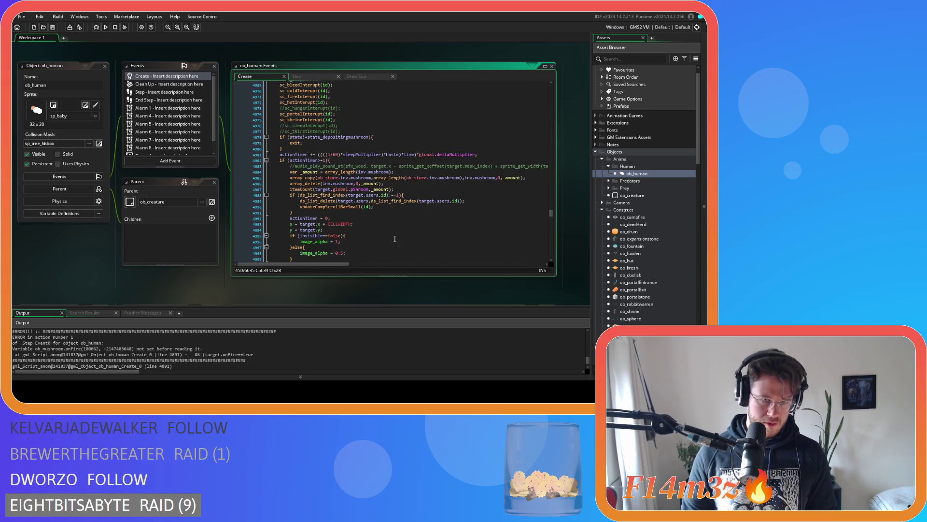
{"action": "scroll", "coordinate": [394, 238], "scroll_direction": "up", "scroll_amount": 5}
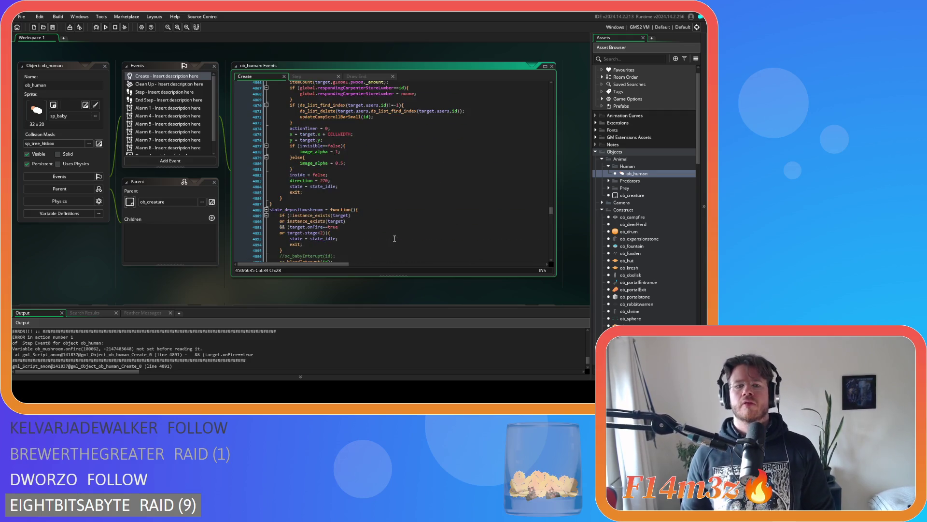
{"action": "scroll", "coordinate": [375, 243], "scroll_direction": "up", "scroll_amount": 3}
{"action": "scroll", "coordinate": [364, 241], "scroll_direction": "down", "scroll_amount": 2}
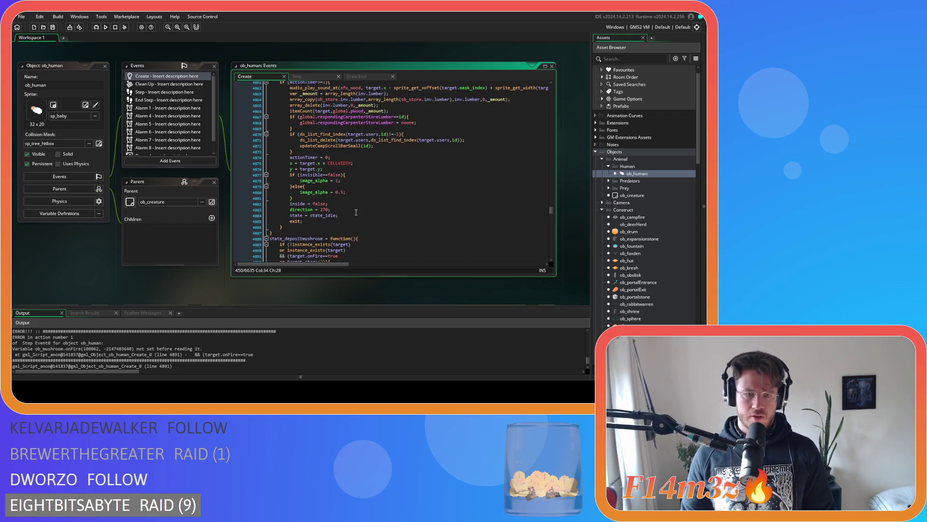
{"action": "scroll", "coordinate": [349, 215], "scroll_direction": "down", "scroll_amount": 3}
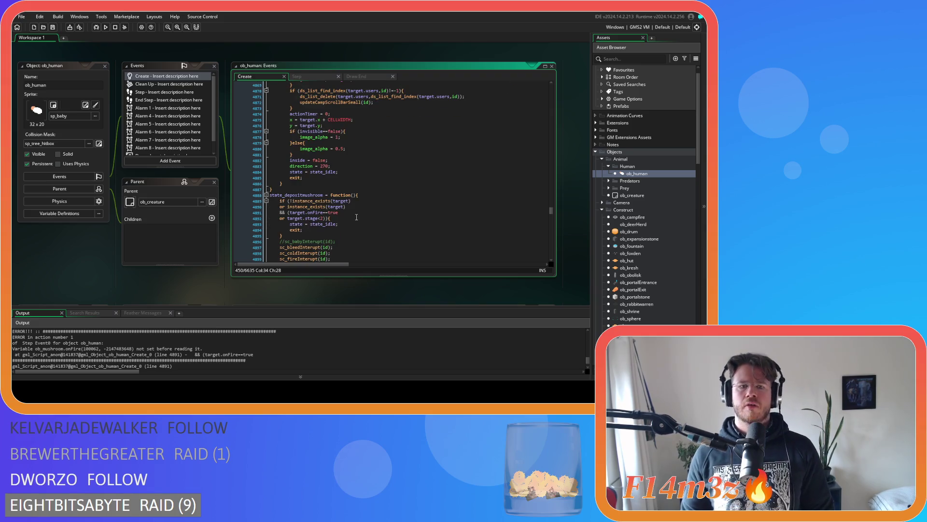
{"action": "left_click", "coordinate": [357, 218]}
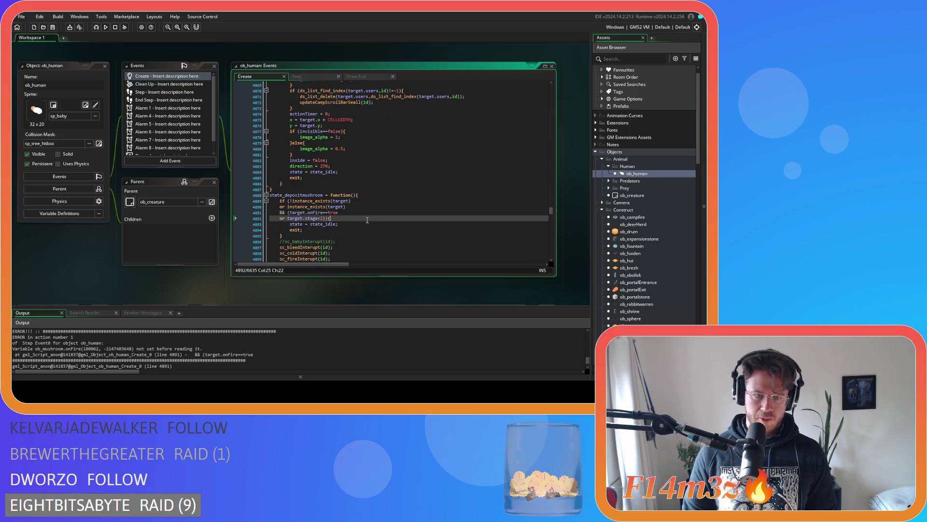
{"action": "scroll", "coordinate": [367, 218], "scroll_direction": "down", "scroll_amount": 7}
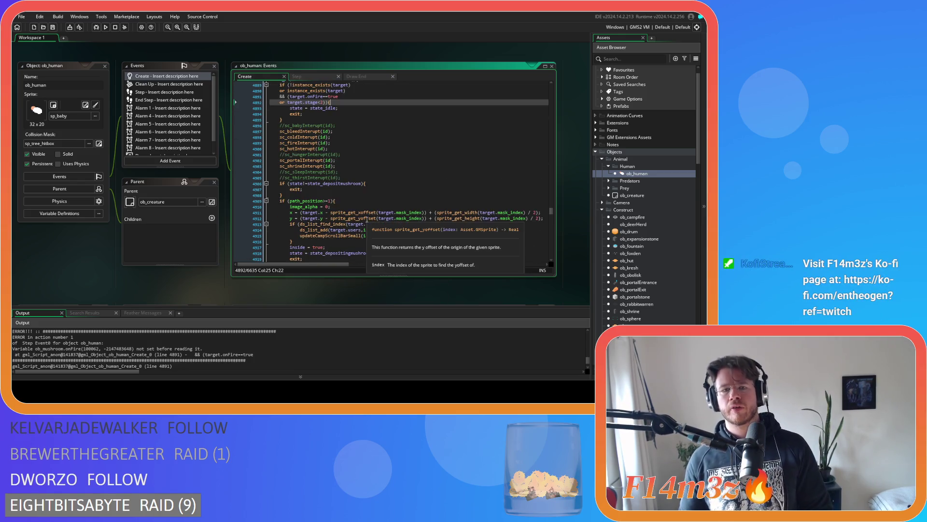
{"action": "scroll", "coordinate": [367, 219], "scroll_direction": "up", "scroll_amount": 2}
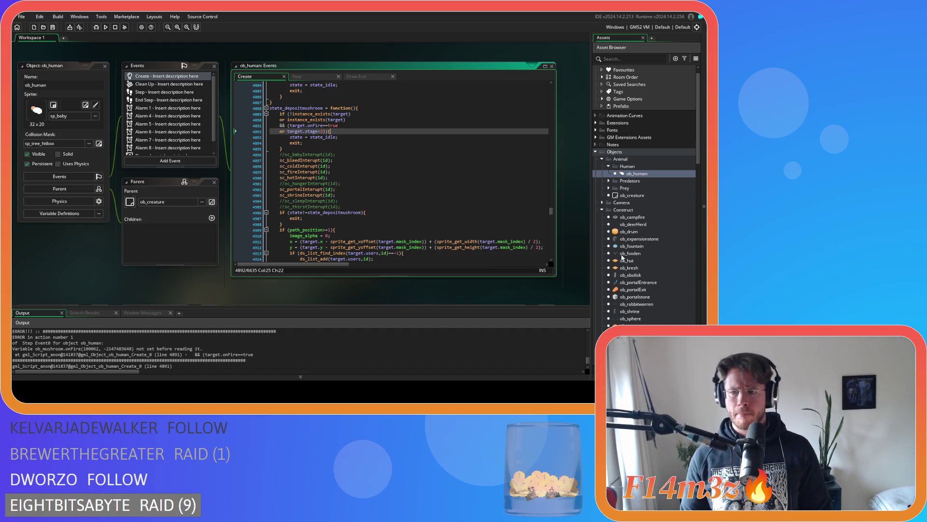
{"action": "scroll", "coordinate": [622, 258], "scroll_direction": "down", "scroll_amount": 10}
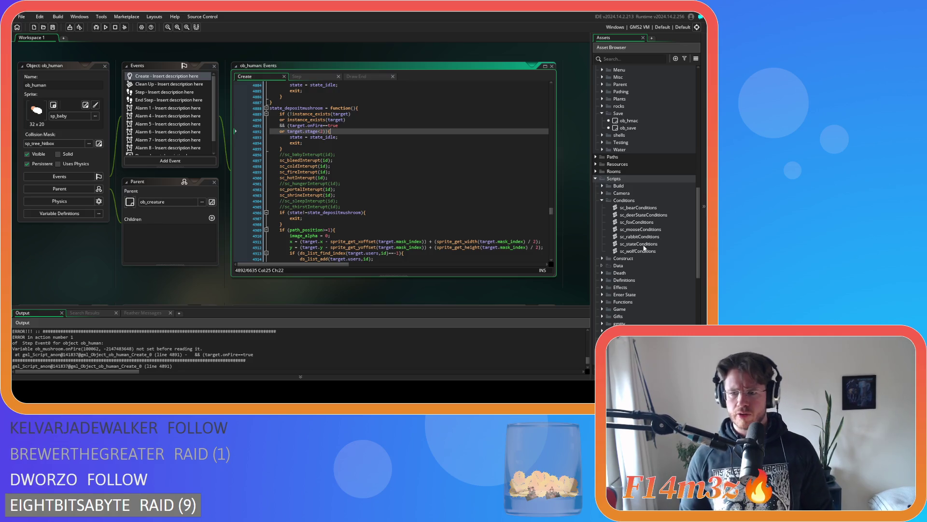
Open sc_stateConditions and search it for state_depositmush.
{"action": "double_click", "coordinate": [639, 244]}
{"action": "key", "text": "ctrl+f"}
{"action": "type", "text": "_de"}
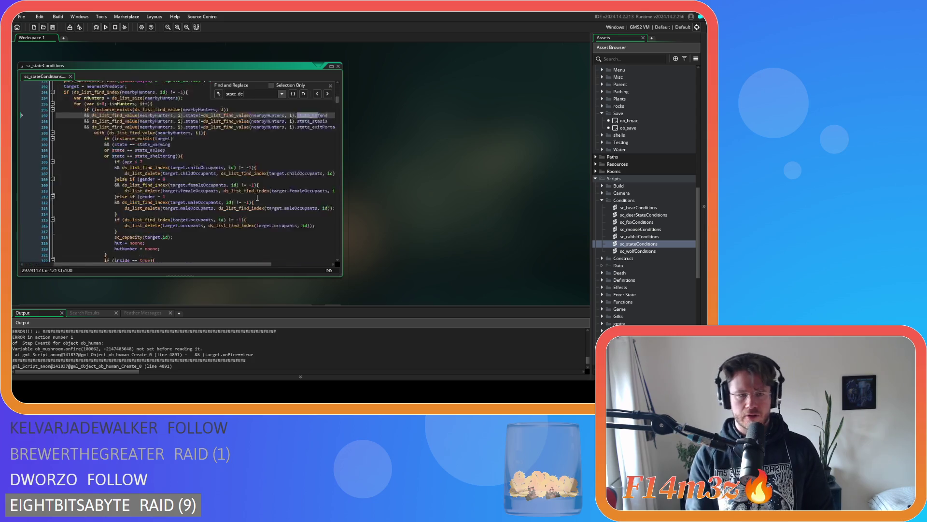
{"action": "type", "text": "positmush"}
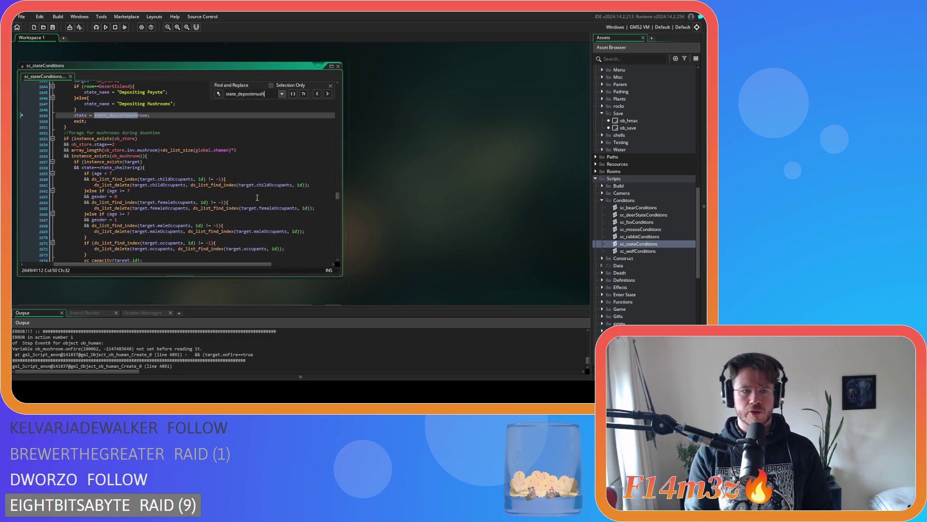
{"action": "scroll", "coordinate": [257, 197], "scroll_direction": "up", "scroll_amount": 5}
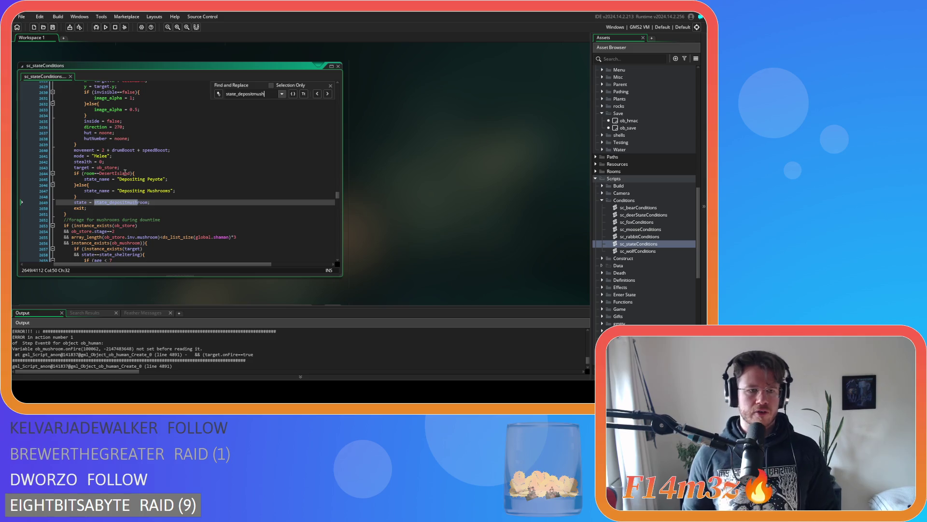
Inspect the target = ob_store line, then reopen ob_human's Create code.
{"action": "left_click", "coordinate": [126, 173]}
{"action": "left_click", "coordinate": [118, 168]}
{"action": "left_click", "coordinate": [128, 169]}
{"action": "scroll", "coordinate": [128, 169], "scroll_direction": "up", "scroll_amount": 14}
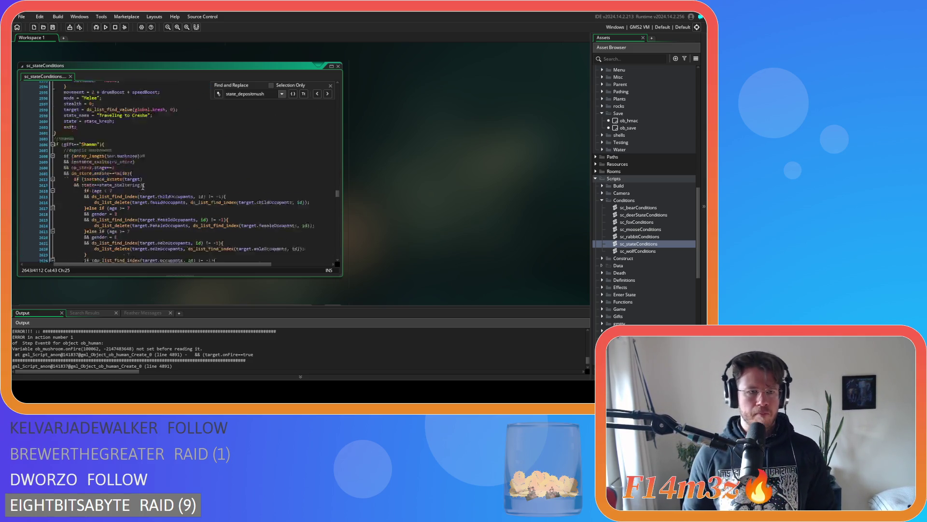
{"action": "scroll", "coordinate": [133, 261], "scroll_direction": "left", "scroll_amount": 1}
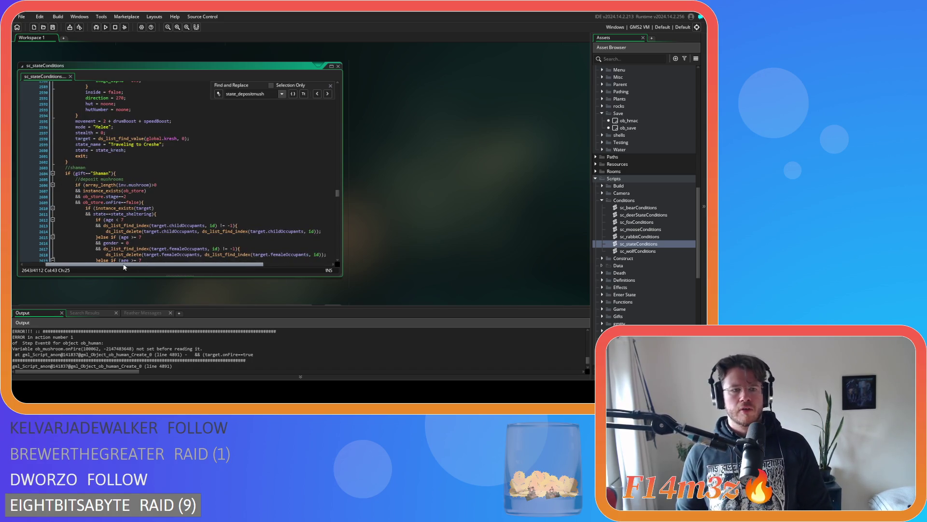
{"action": "scroll", "coordinate": [245, 155], "scroll_direction": "down", "scroll_amount": 11}
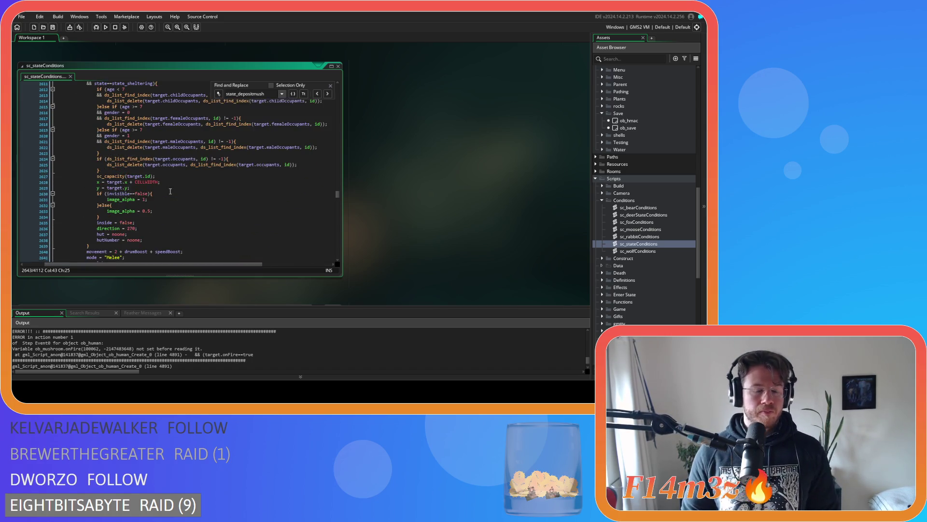
{"action": "scroll", "coordinate": [201, 207], "scroll_direction": "down", "scroll_amount": 3}
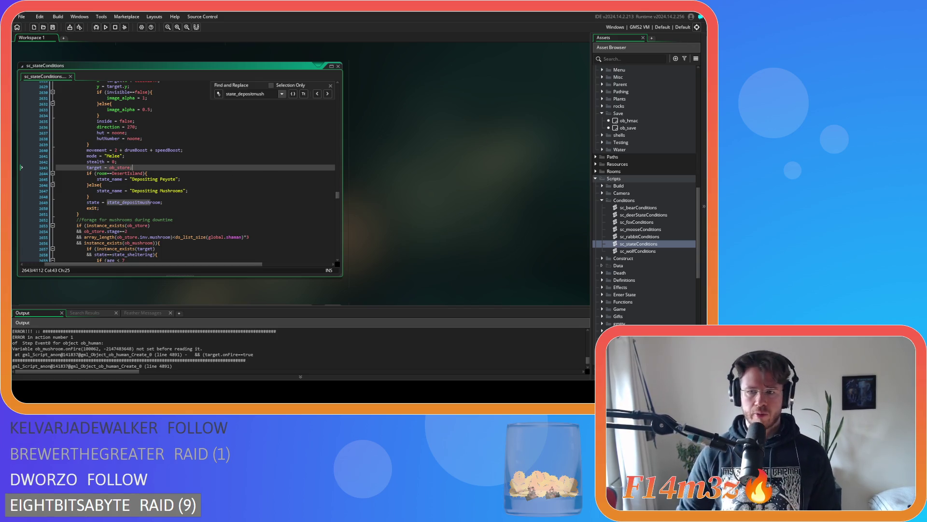
{"action": "scroll", "coordinate": [637, 125], "scroll_direction": "up", "scroll_amount": 3}
{"action": "scroll", "coordinate": [637, 123], "scroll_direction": "up", "scroll_amount": 10}
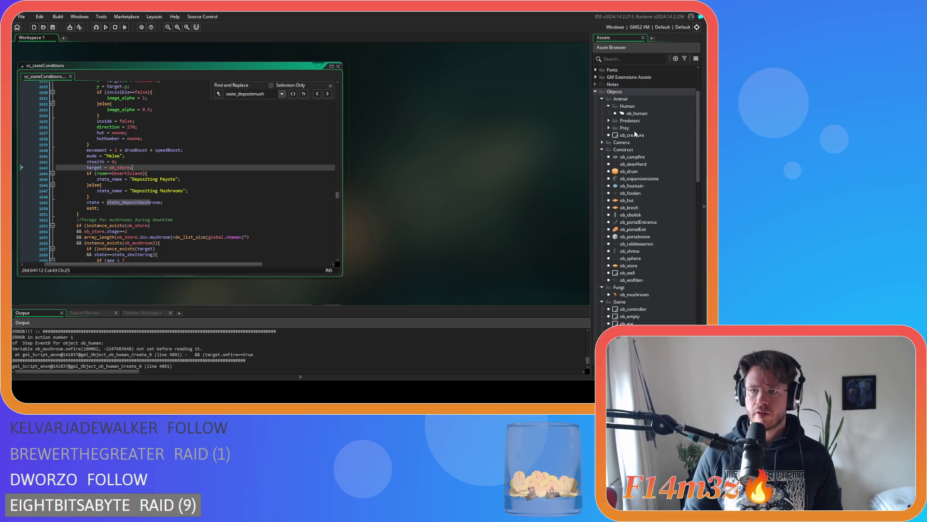
{"action": "double_click", "coordinate": [638, 114]}
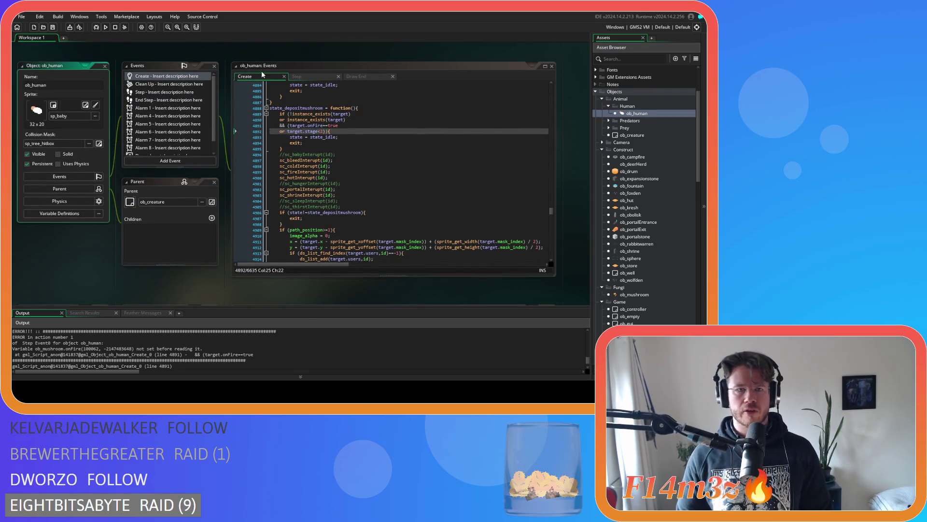
Open sc_pathing from state_idle's call and select the state!=oldState check on line 7.
{"action": "left_click_drag", "start_coordinate": [552, 213], "coordinate": [548, 96]}
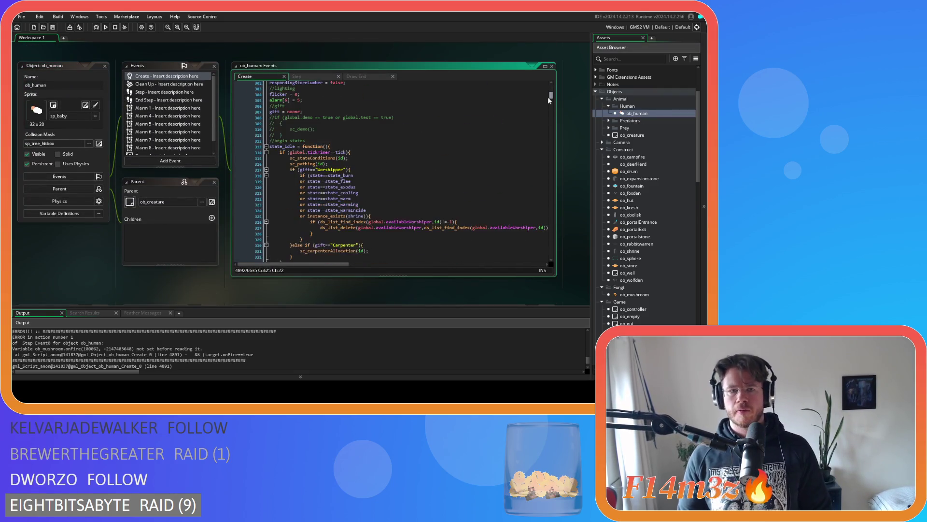
{"action": "scroll", "coordinate": [467, 149], "scroll_direction": "down", "scroll_amount": 2}
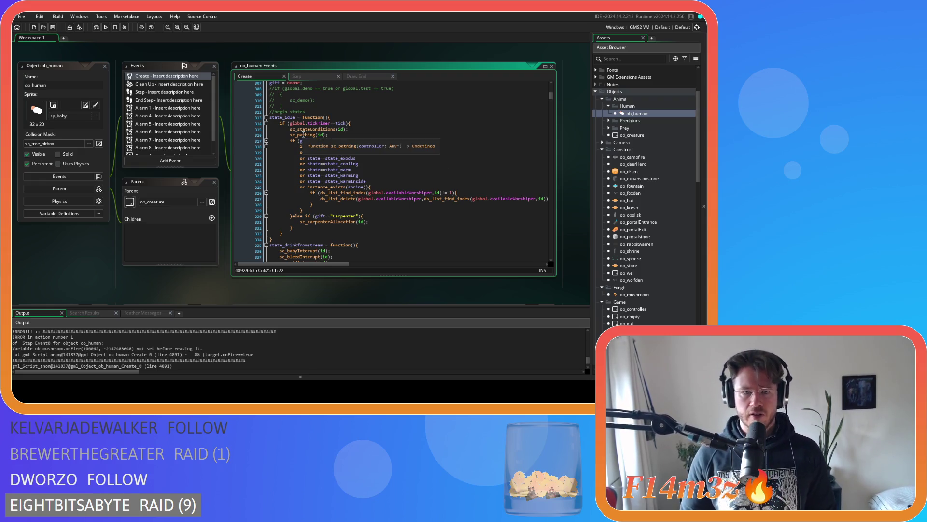
{"action": "left_click", "coordinate": [302, 134]}
{"action": "left_click_drag", "start_coordinate": [306, 129], "coordinate": [366, 131]}
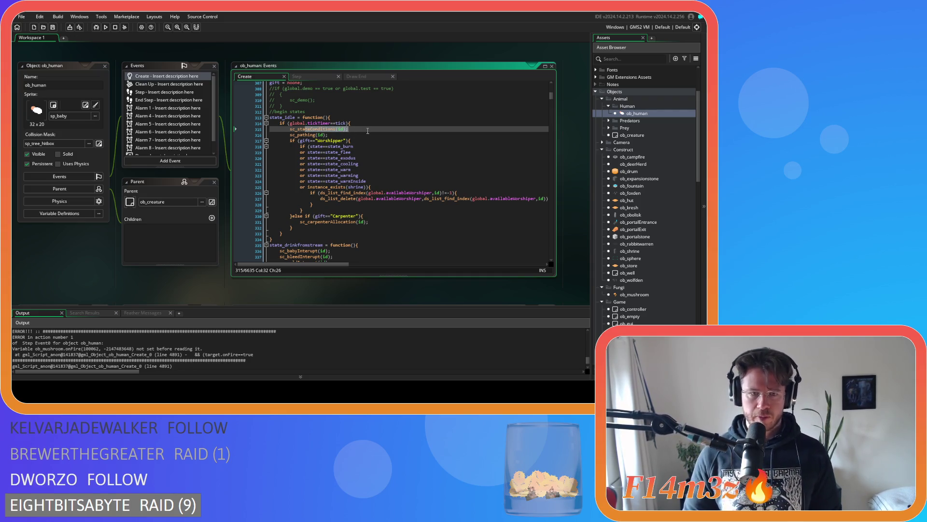
{"action": "middle_click", "coordinate": [319, 135]}
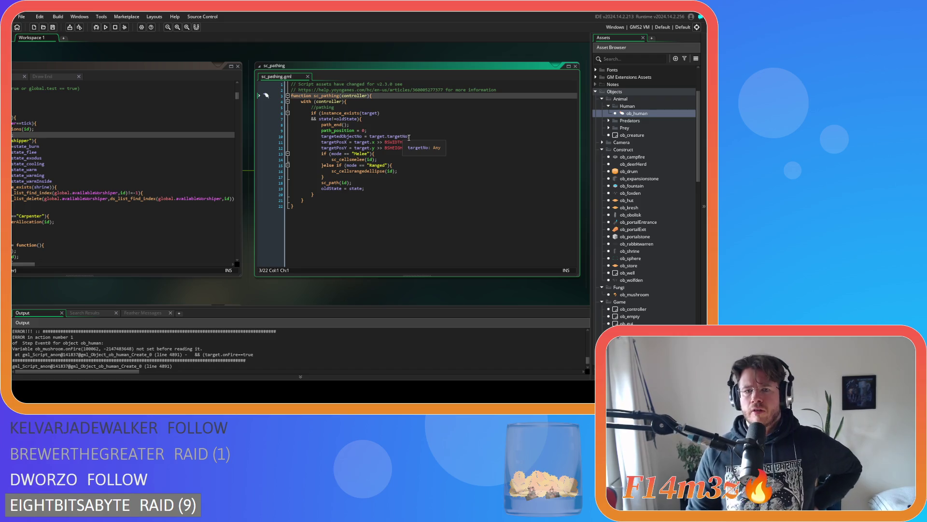
{"action": "type", "text": ";"}
{"action": "left_click", "coordinate": [452, 136]}
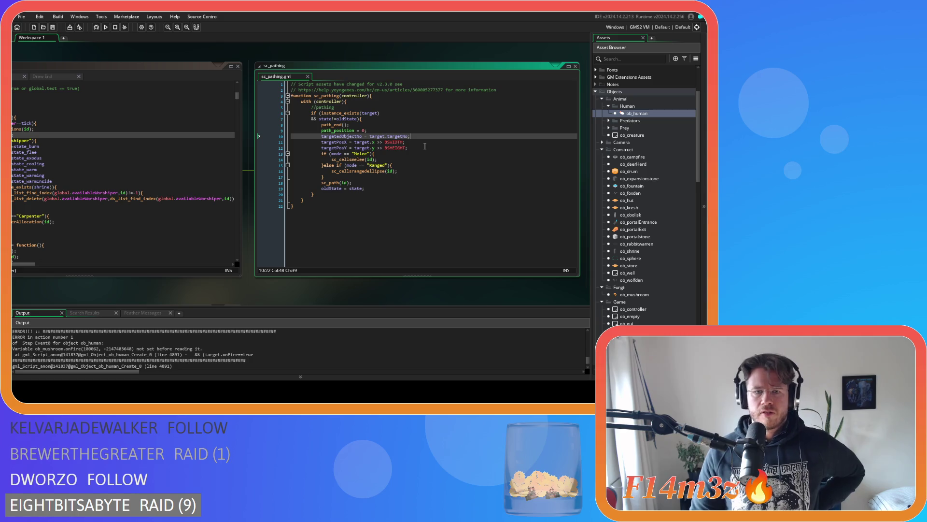
{"action": "left_click_drag", "start_coordinate": [317, 119], "coordinate": [358, 119]}
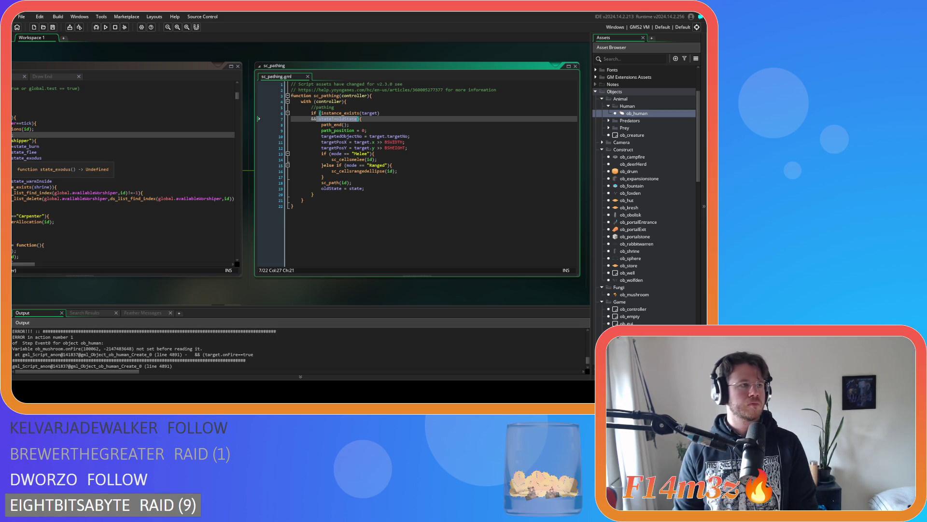
{"action": "key", "text": "End"}
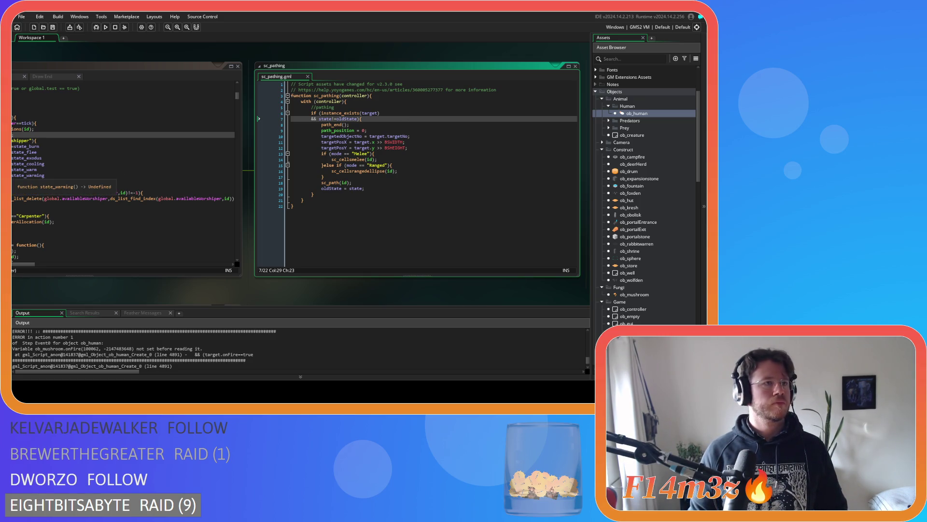
Place the caret after the Melee mode check in sc_pathing.
{"action": "left_click", "coordinate": [396, 154]}
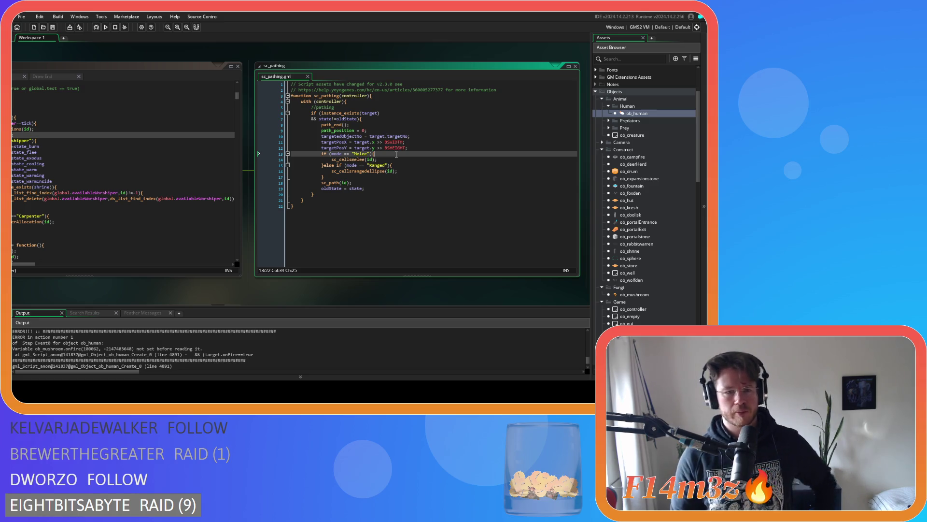
Pan the workspace right to show more of ob_human's Create code.
{"action": "mouse_move", "coordinate": [168, 292]}
{"action": "left_mouse_down"}
{"action": "mouse_move", "coordinate": [302, 304]}
{"action": "mouse_move", "coordinate": [398, 296]}
{"action": "left_mouse_up"}
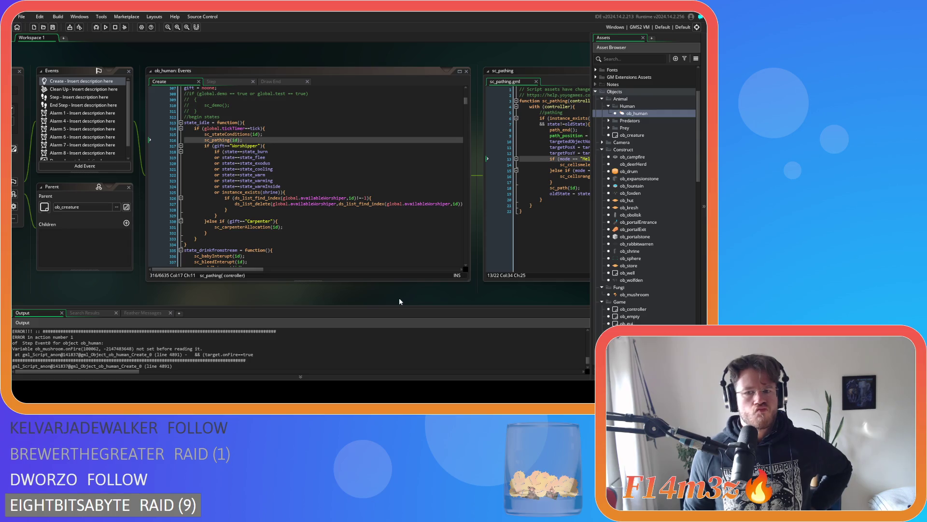
Collapse the Pathing folder, expand Loading and open sc_loadHumanStates.
{"action": "mouse_move", "coordinate": [402, 298]}
{"action": "left_mouse_down"}
{"action": "mouse_move", "coordinate": [309, 289]}
{"action": "mouse_move", "coordinate": [122, 293]}
{"action": "left_mouse_up"}
{"action": "scroll", "coordinate": [642, 294], "scroll_direction": "down", "scroll_amount": 10}
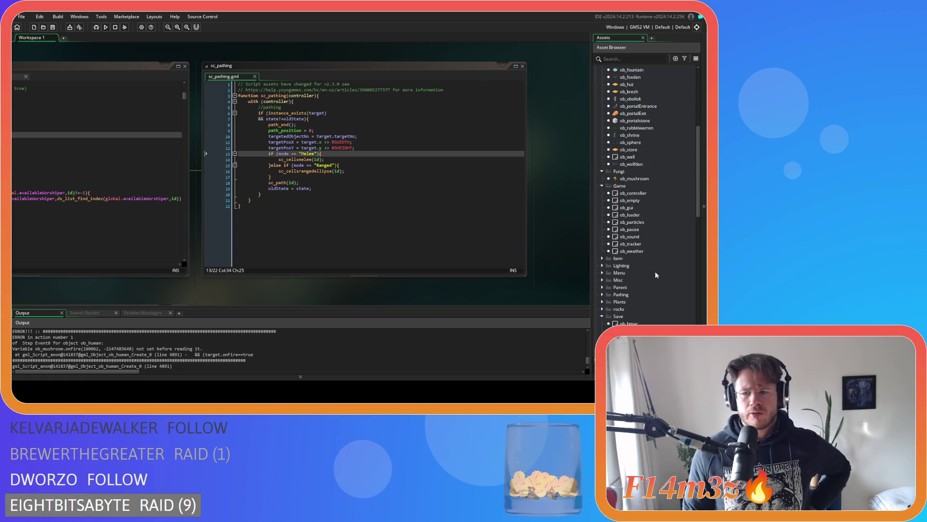
{"action": "scroll", "coordinate": [643, 300], "scroll_direction": "down", "scroll_amount": 3}
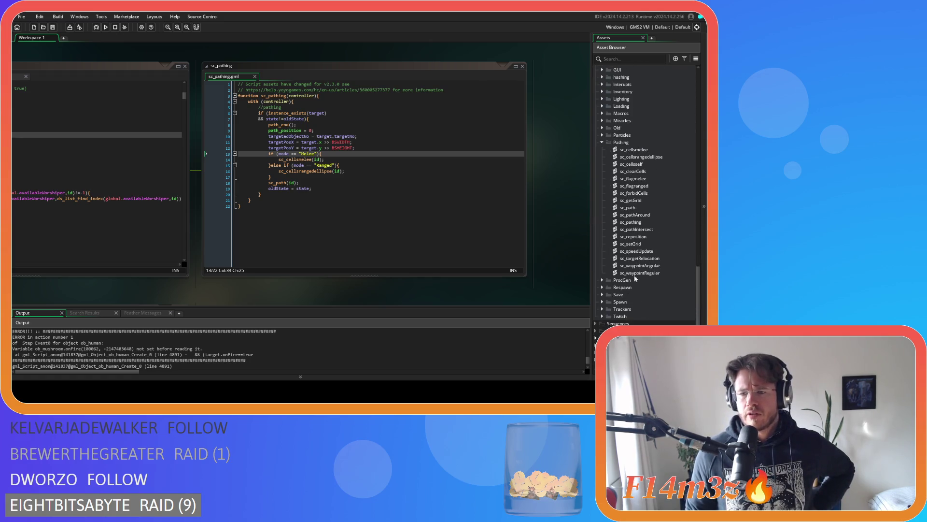
{"action": "left_click", "coordinate": [602, 142]}
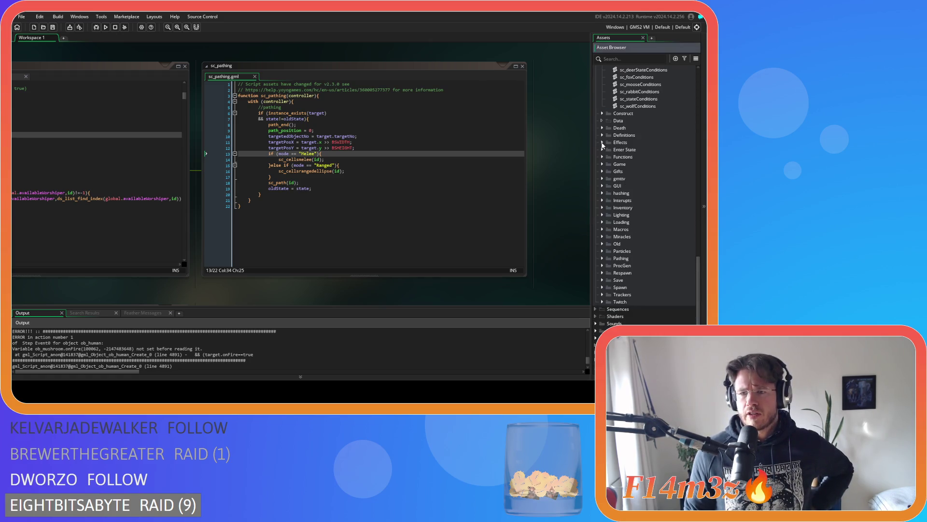
{"action": "left_click", "coordinate": [602, 222]}
{"action": "scroll", "coordinate": [621, 245], "scroll_direction": "down", "scroll_amount": 3}
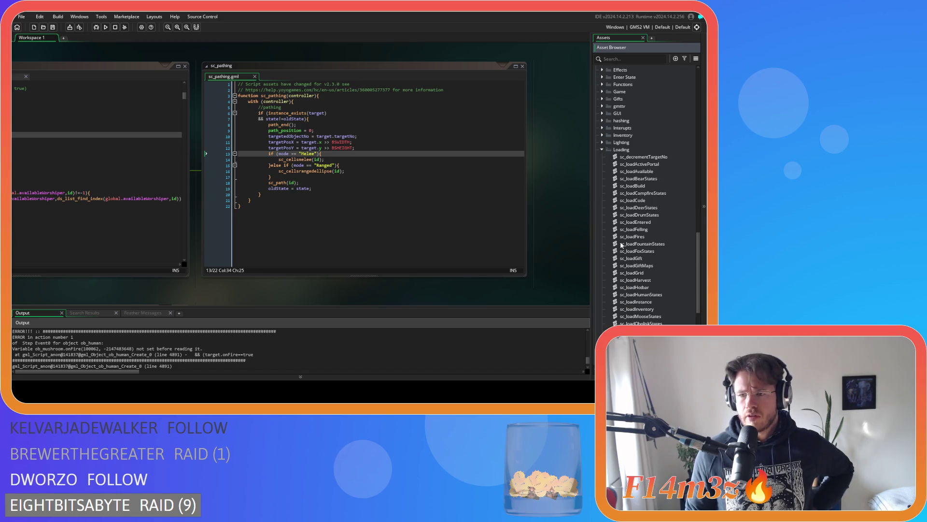
{"action": "scroll", "coordinate": [674, 250], "scroll_direction": "down", "scroll_amount": 2}
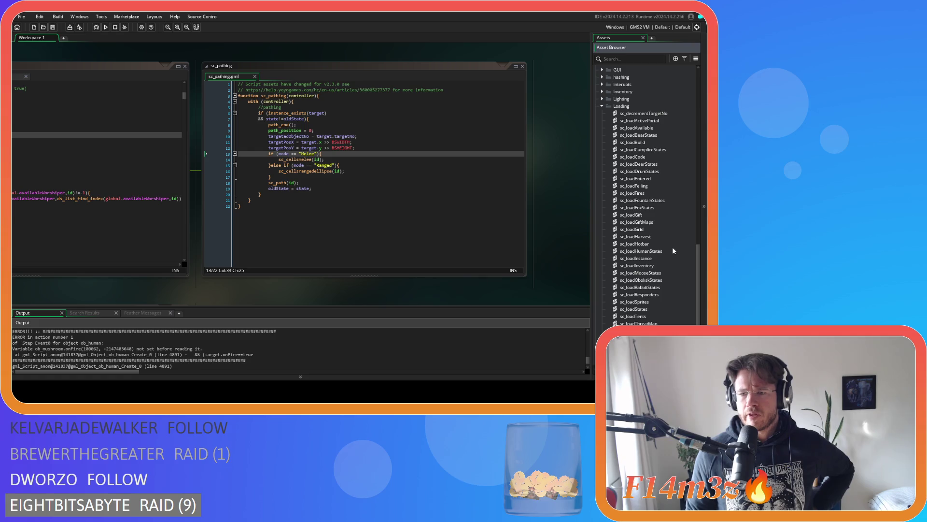
{"action": "double_click", "coordinate": [671, 250]}
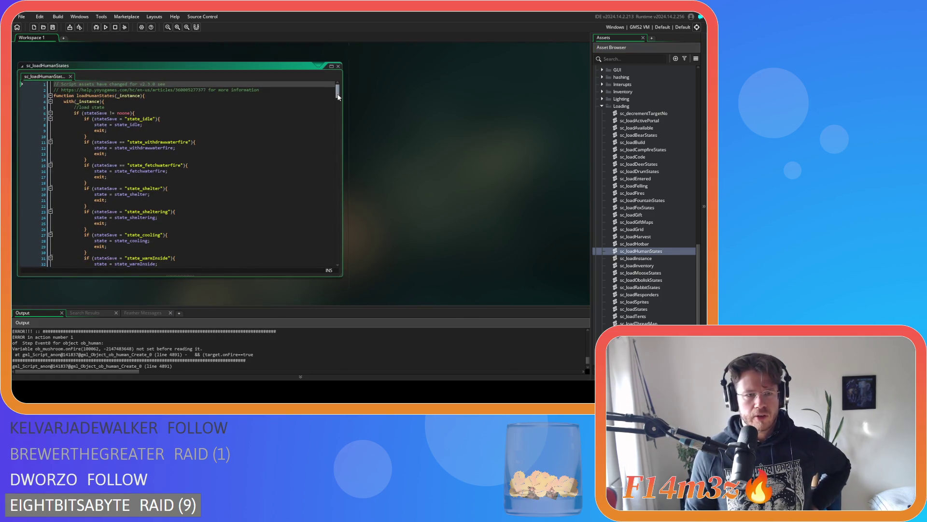
Search sc_loadHumanStates for state_depositmush, then state_shroom, reaching the state_pickshroom mapping.
{"action": "left_click", "coordinate": [293, 147]}
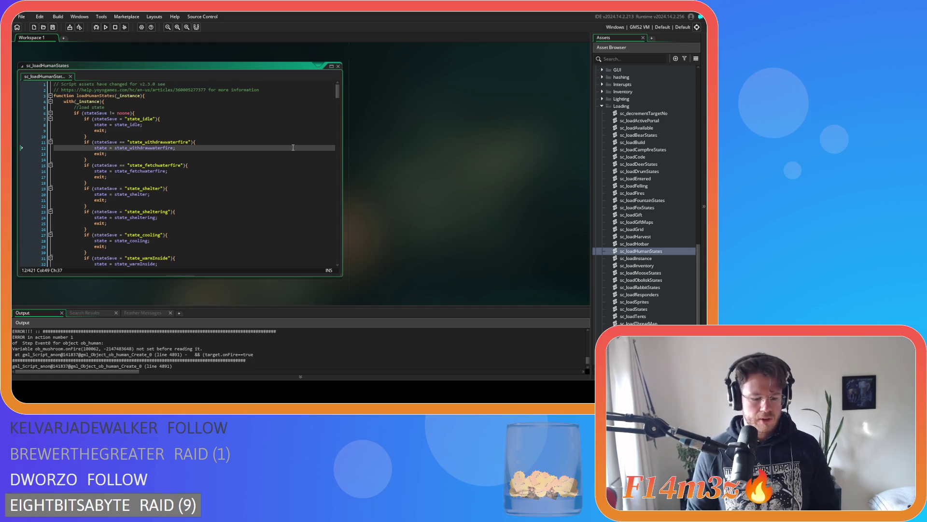
{"action": "key", "text": "ctrl+f"}
{"action": "type", "text": "s"}
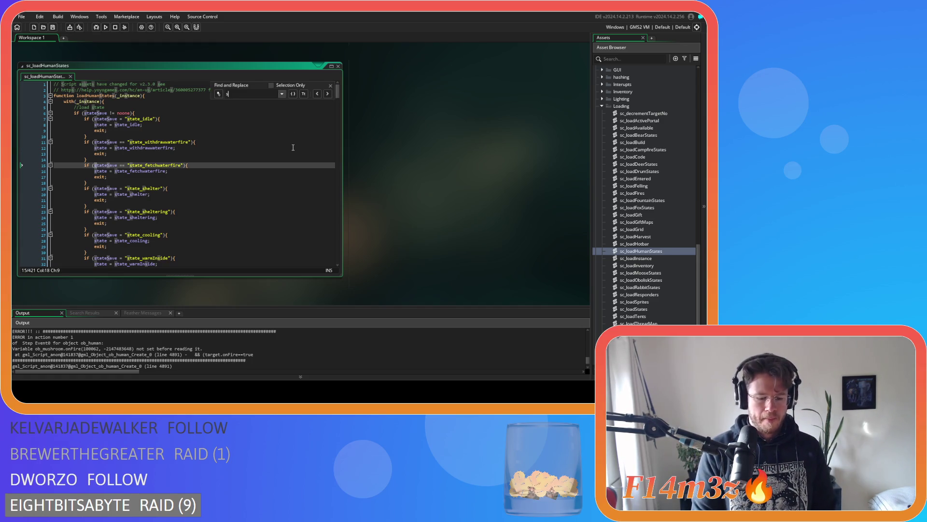
{"action": "type", "text": "tate_"}
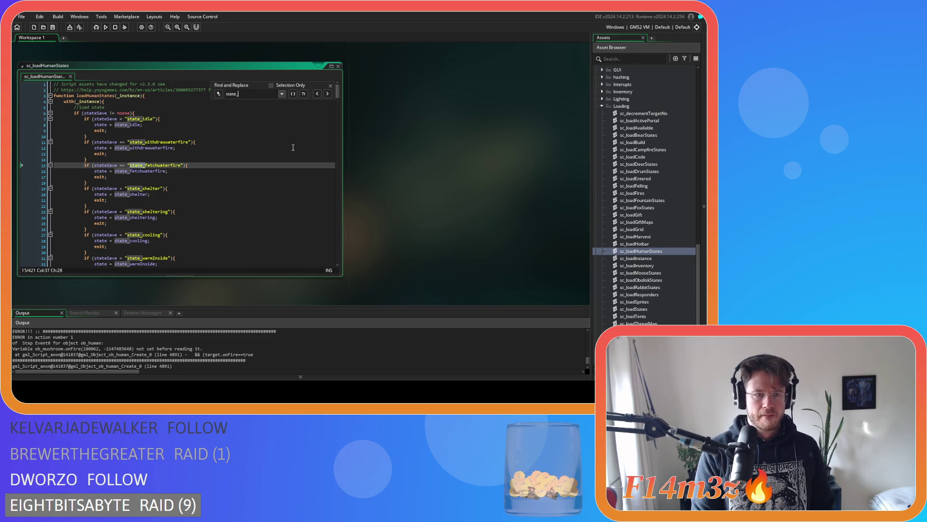
{"action": "type", "text": "depositm"}
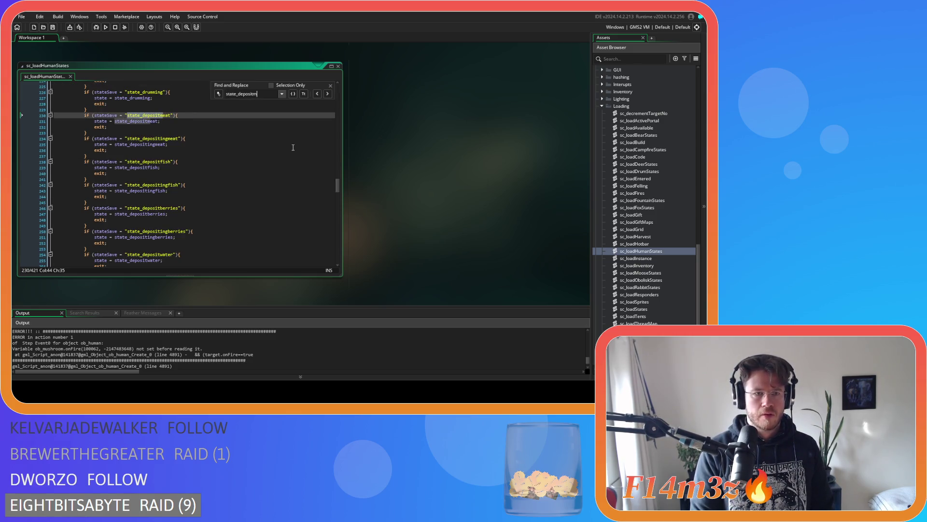
{"action": "type", "text": "ush"}
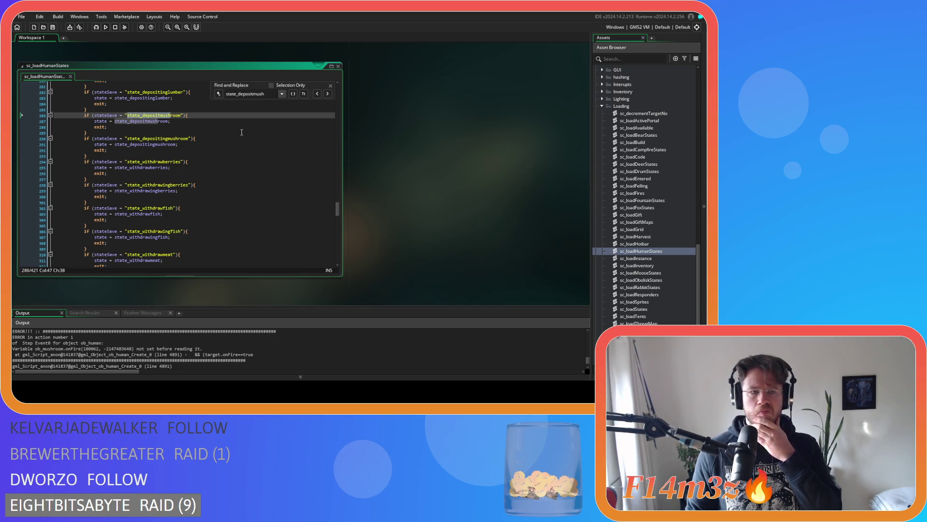
{"action": "left_click_drag", "start_coordinate": [265, 94], "coordinate": [238, 93]}
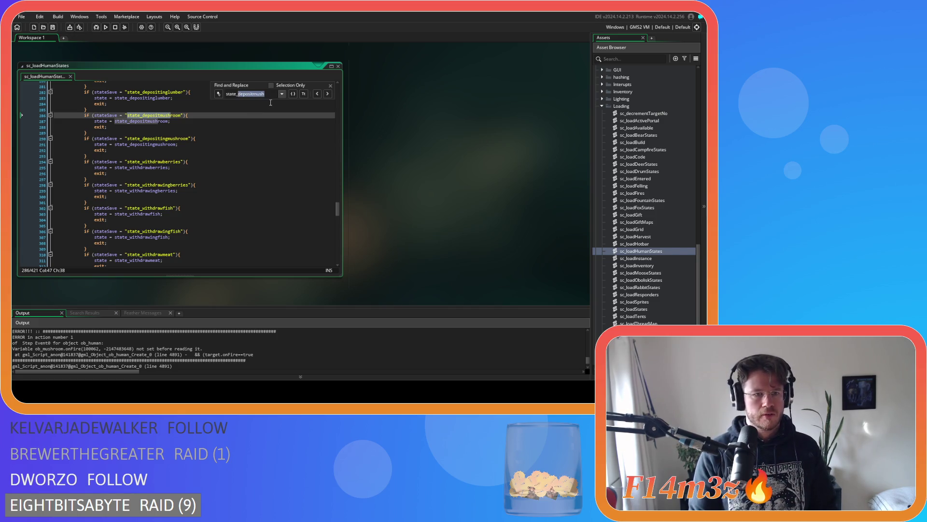
{"action": "type", "text": "shroom"}
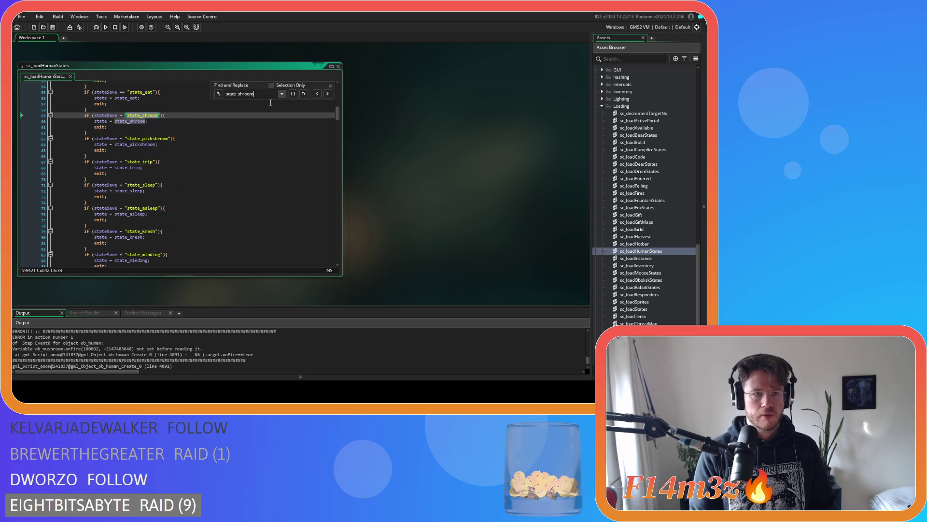
{"action": "left_click", "coordinate": [186, 144]}
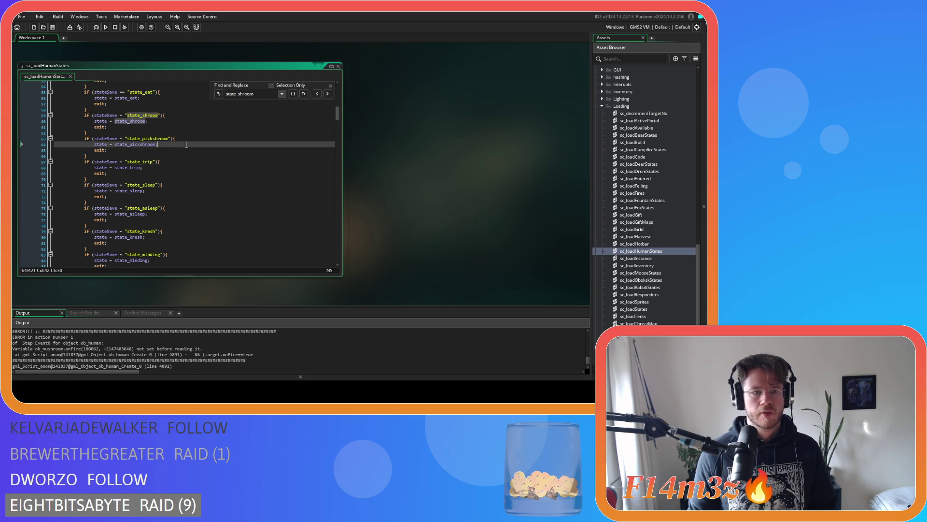
{"action": "left_click", "coordinate": [331, 85]}
{"action": "scroll", "coordinate": [636, 231], "scroll_direction": "down", "scroll_amount": 4}
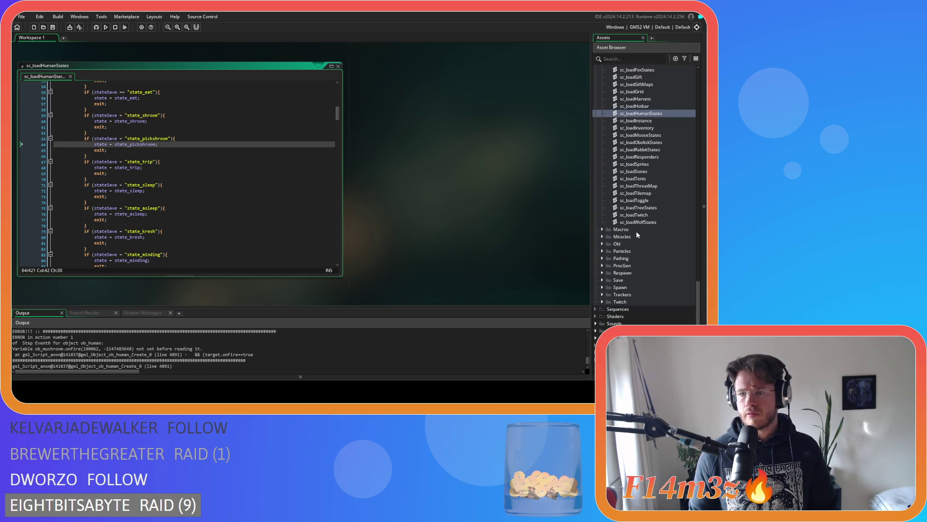
Expand the Save scripts folder and open the sc_saveHumanState script.
{"action": "left_click", "coordinate": [607, 279]}
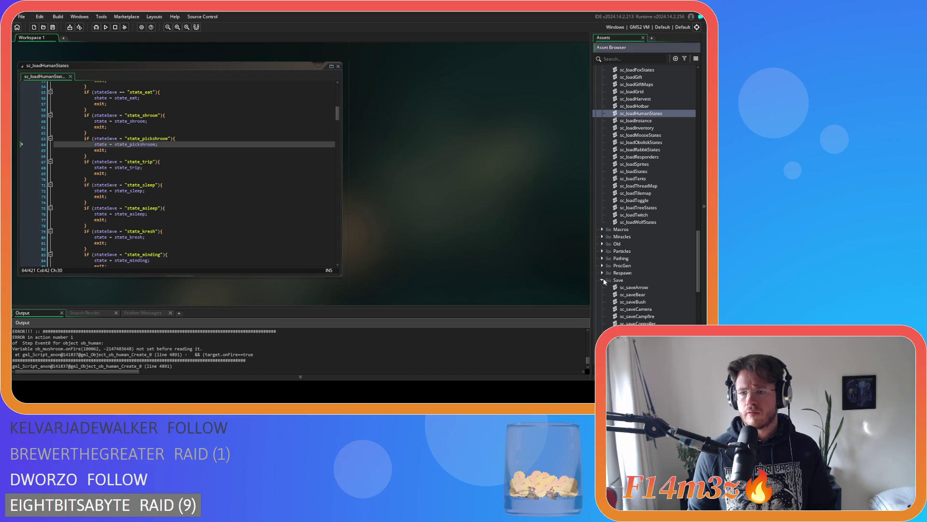
{"action": "scroll", "coordinate": [643, 288], "scroll_direction": "down", "scroll_amount": 7}
{"action": "scroll", "coordinate": [667, 267], "scroll_direction": "down", "scroll_amount": 3}
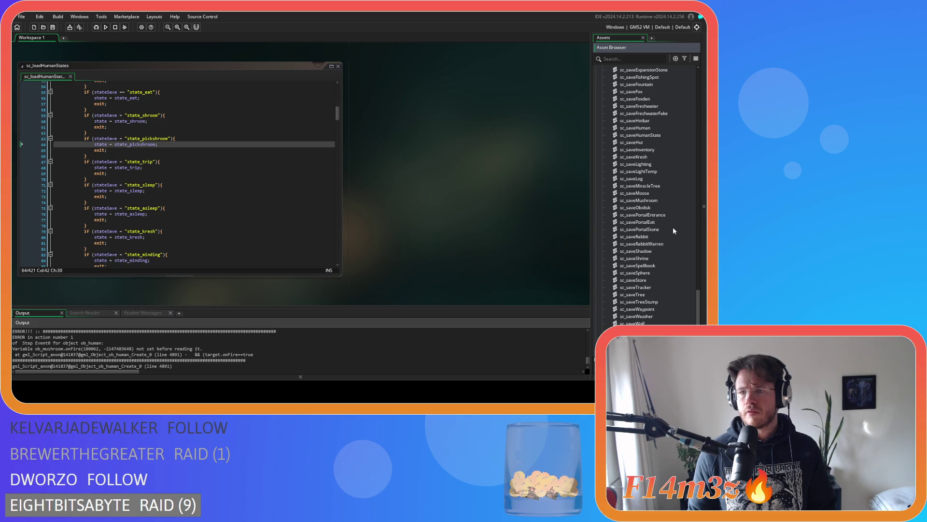
{"action": "scroll", "coordinate": [676, 183], "scroll_direction": "up", "scroll_amount": 1}
{"action": "double_click", "coordinate": [663, 149]}
Search the script for state_shroom, editing the state_depositmush search term.
{"action": "type", "text": "sta"}
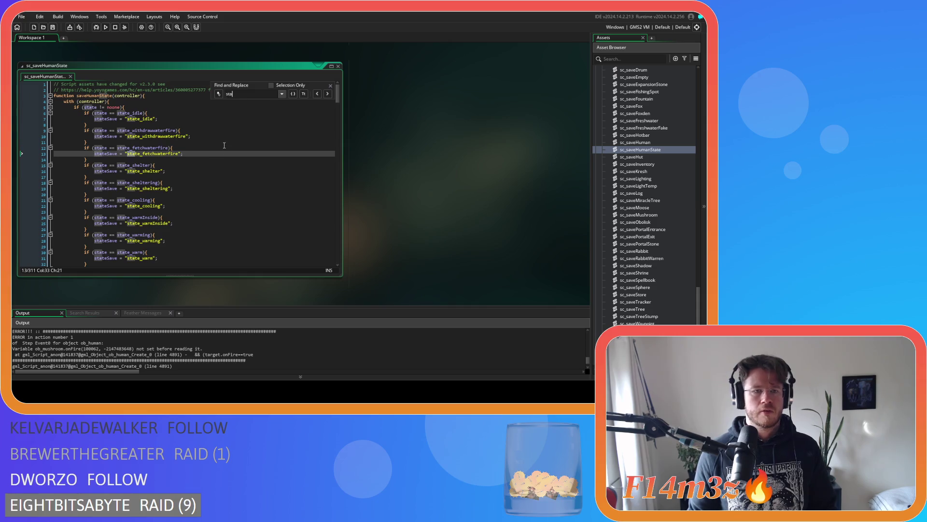
{"action": "type", "text": "te_deposit"}
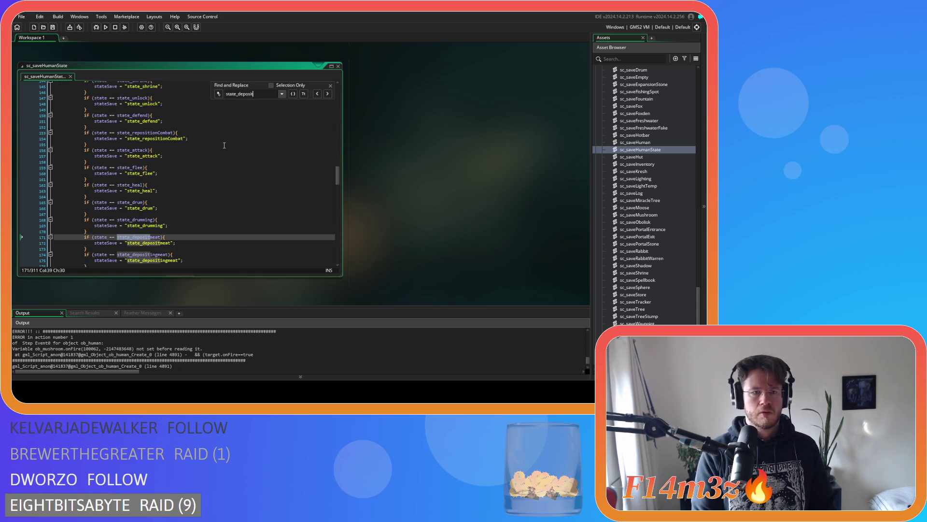
{"action": "type", "text": "mush"}
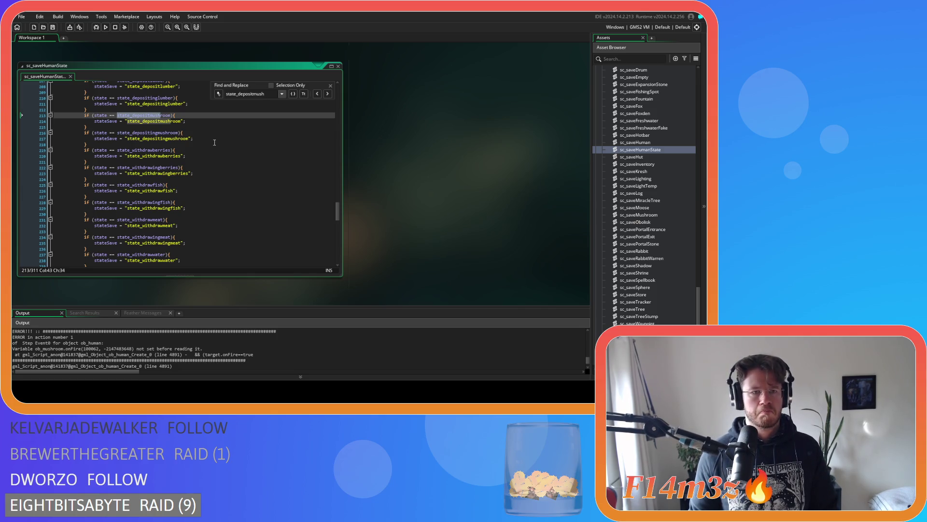
{"action": "left_click_drag", "start_coordinate": [266, 94], "coordinate": [254, 95]}
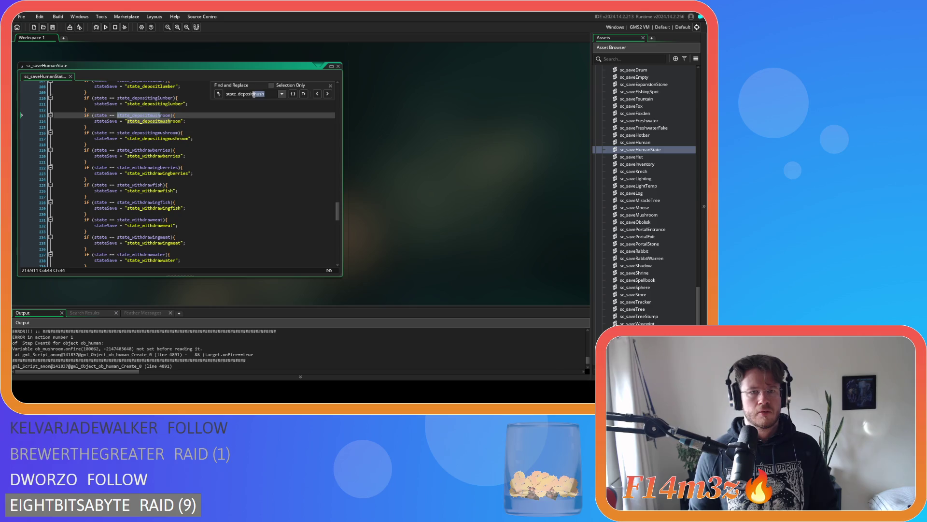
{"action": "type", "text": "shroom"}
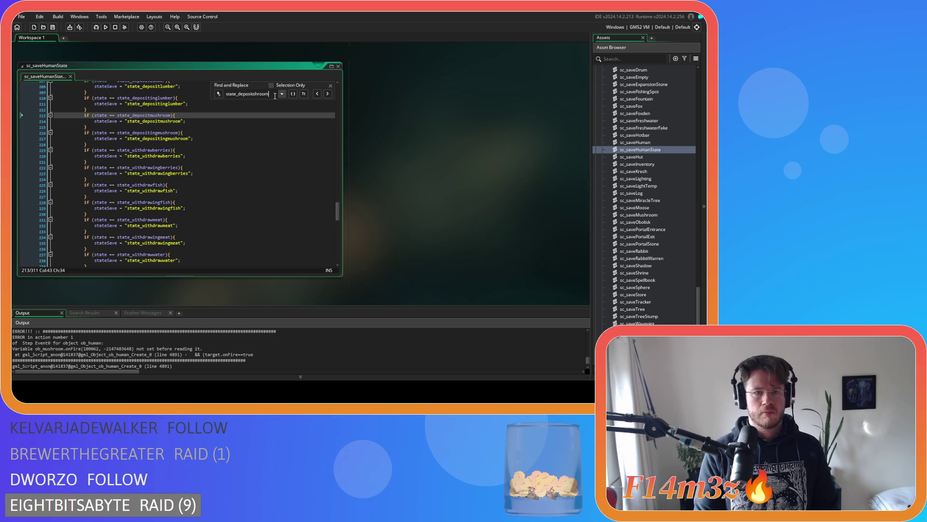
{"action": "key", "text": "Left"}
{"action": "key", "text": "Left"}
{"action": "key", "text": "Left"}
{"action": "key", "text": "BackSpace"}
{"action": "key", "text": "BackSpace"}
{"action": "key", "text": "BackSpace"}
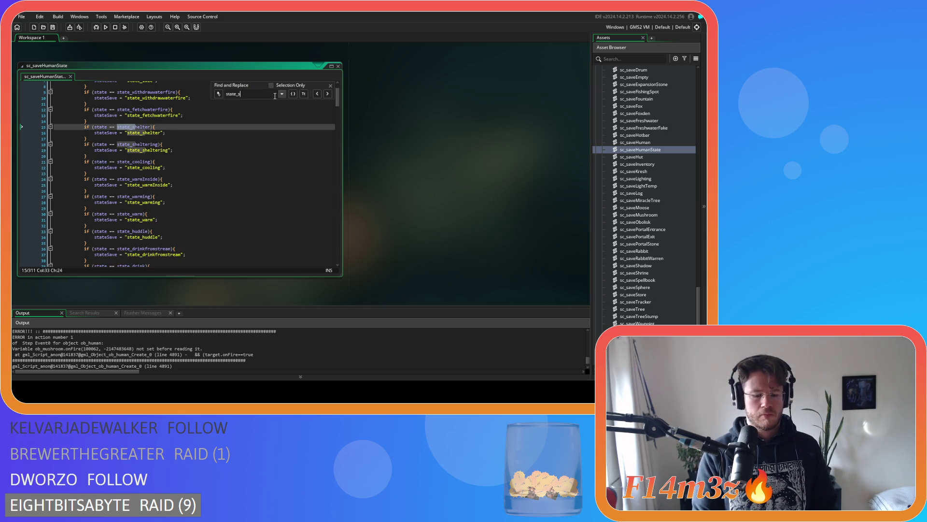
{"action": "type", "text": "hroom"}
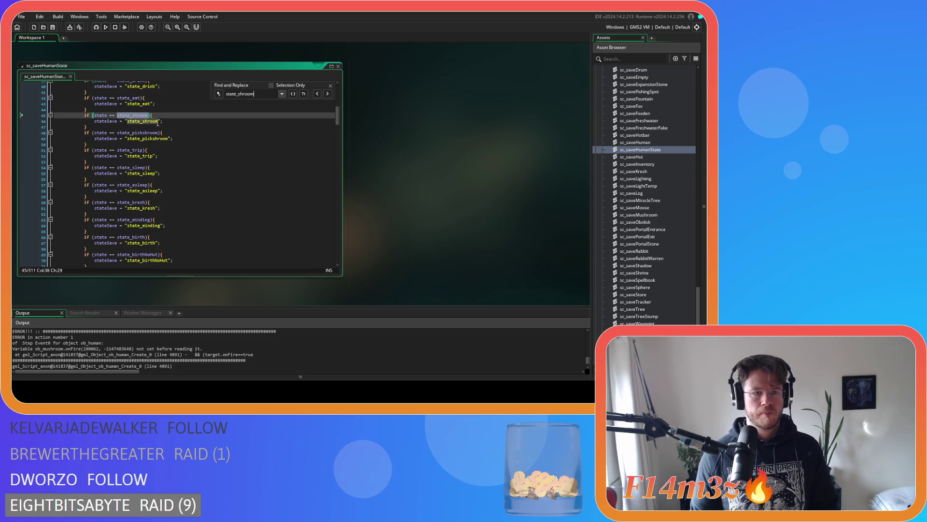
Place the caret at the end of the state_pickshroom save line and close the search bar.
{"action": "left_click", "coordinate": [181, 144]}
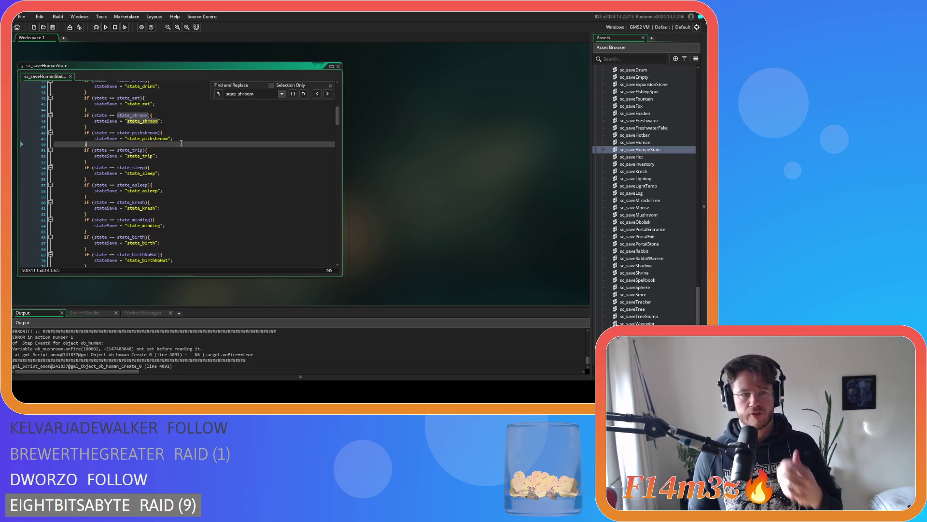
{"action": "left_click", "coordinate": [182, 139]}
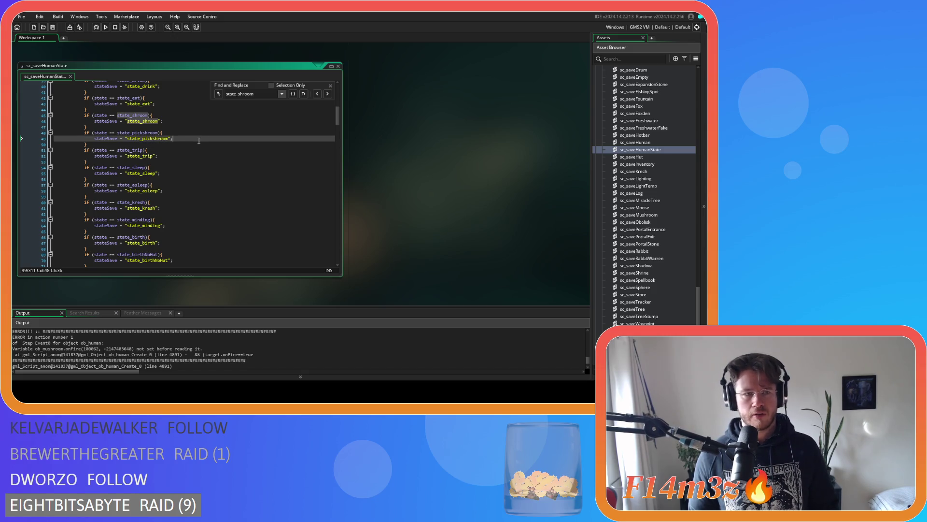
{"action": "left_click", "coordinate": [331, 85]}
{"action": "mouse_move", "coordinate": [338, 116]}
{"action": "left_mouse_down"}
{"action": "mouse_move", "coordinate": [331, 267]}
{"action": "mouse_move", "coordinate": [323, 99]}
{"action": "left_mouse_up"}
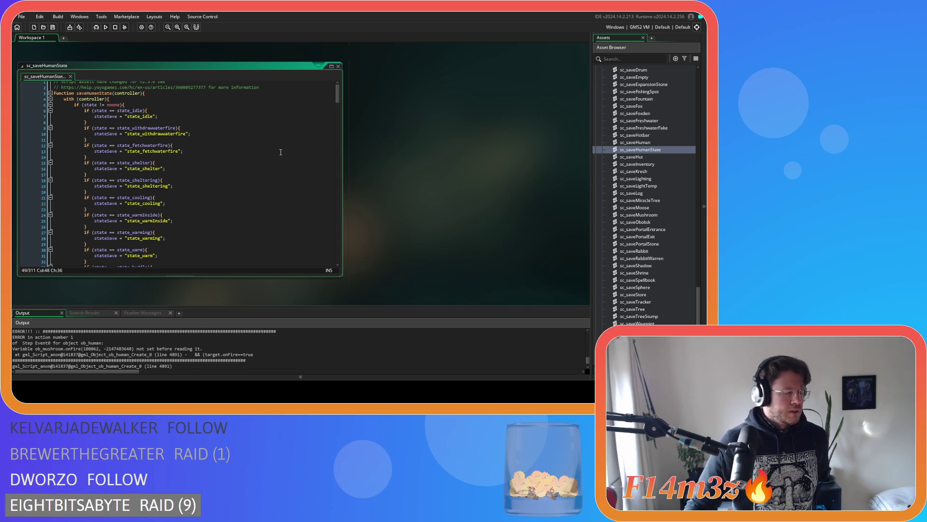
{"action": "left_click", "coordinate": [250, 179]}
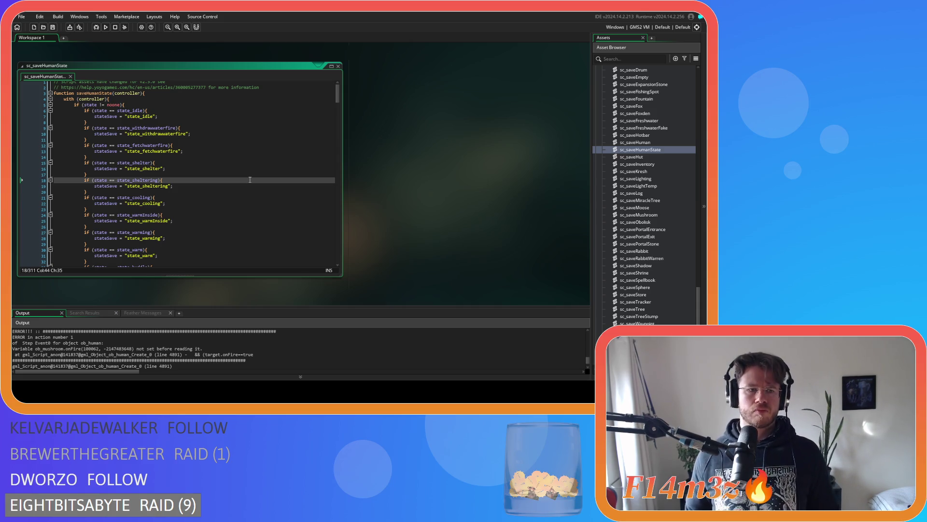
{"action": "scroll", "coordinate": [654, 212], "scroll_direction": "up", "scroll_amount": 7}
{"action": "scroll", "coordinate": [654, 223], "scroll_direction": "up", "scroll_amount": 5}
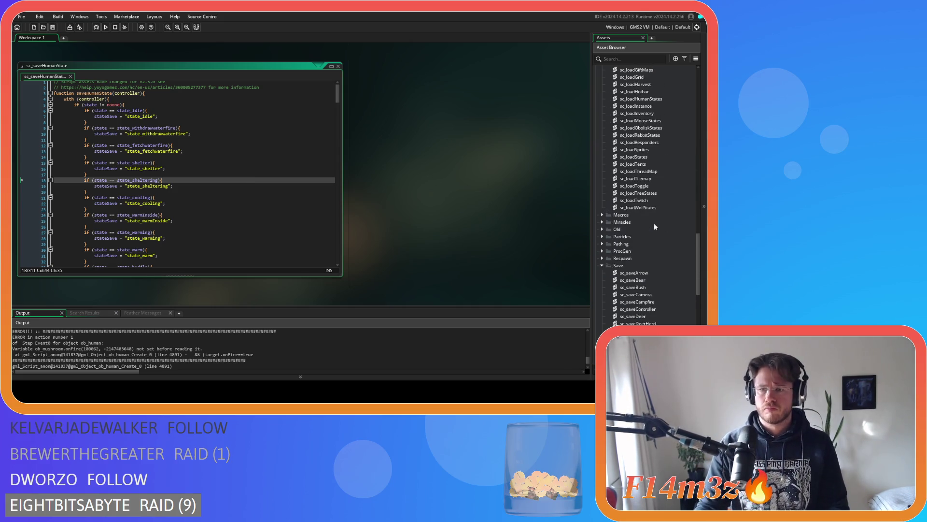
{"action": "right_click", "coordinate": [454, 162]}
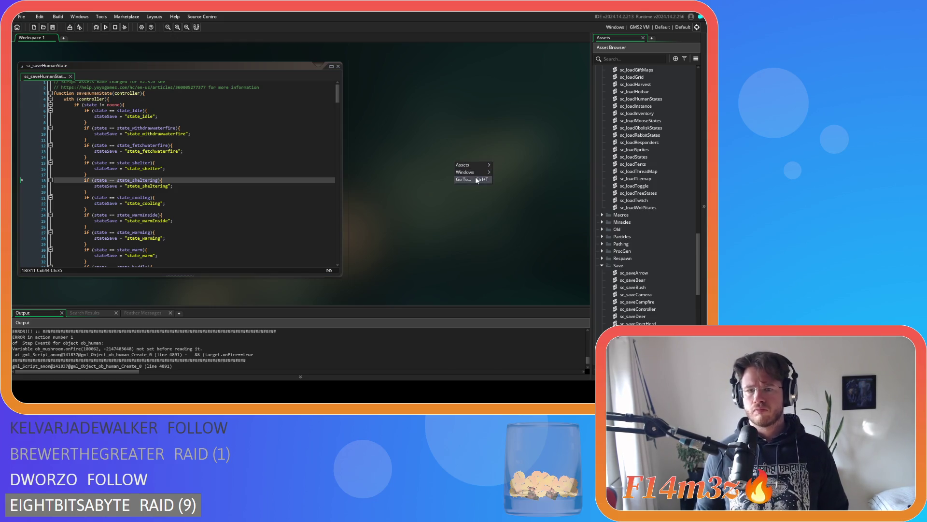
Close the sc_saveHumanState code window through the workspace context menu.
{"action": "mouse_move", "coordinate": [481, 175]}
{"action": "left_click", "coordinate": [520, 230]}
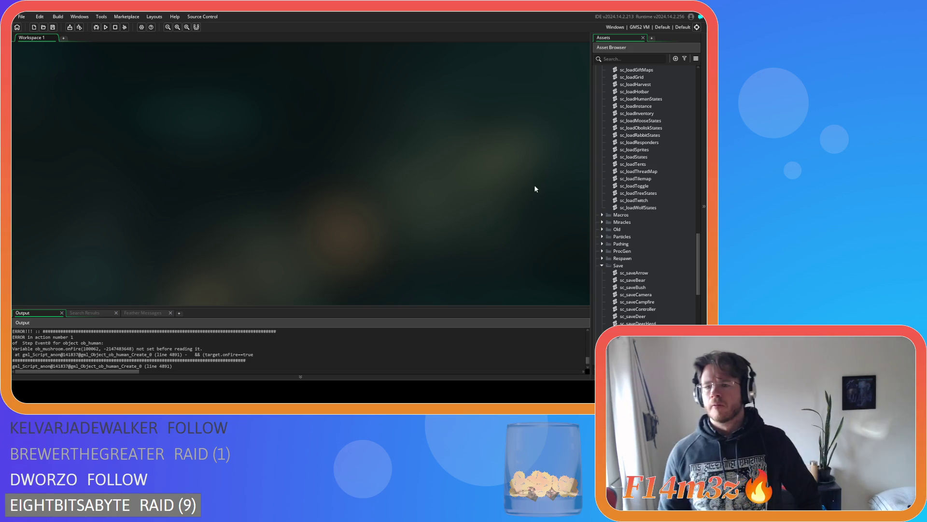
Open the ob_human object from the Asset Browser.
{"action": "scroll", "coordinate": [661, 193], "scroll_direction": "up", "scroll_amount": 8}
{"action": "scroll", "coordinate": [662, 192], "scroll_direction": "down", "scroll_amount": 15}
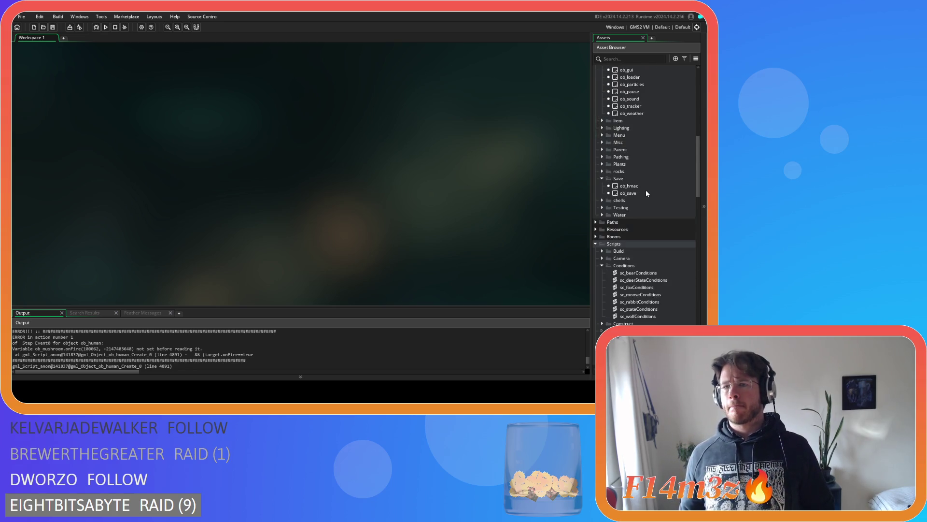
{"action": "scroll", "coordinate": [659, 171], "scroll_direction": "up", "scroll_amount": 6}
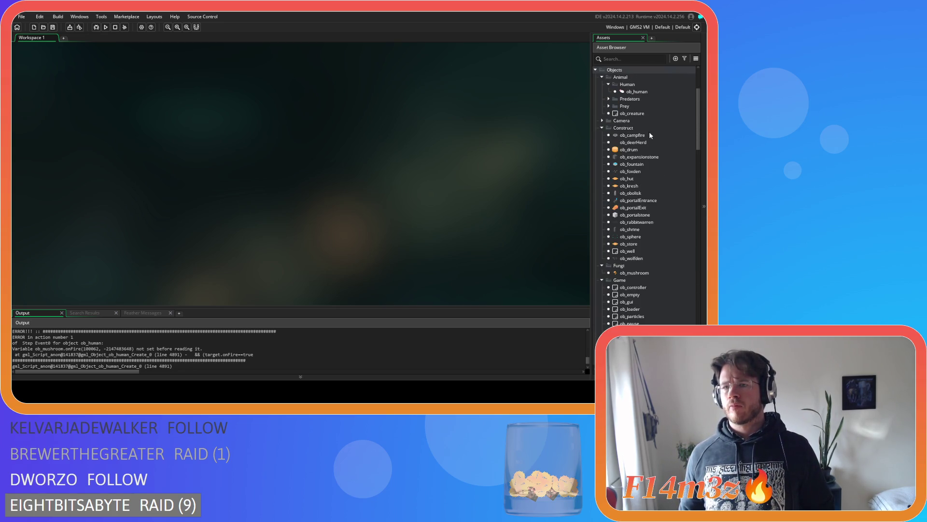
{"action": "left_click", "coordinate": [641, 96]}
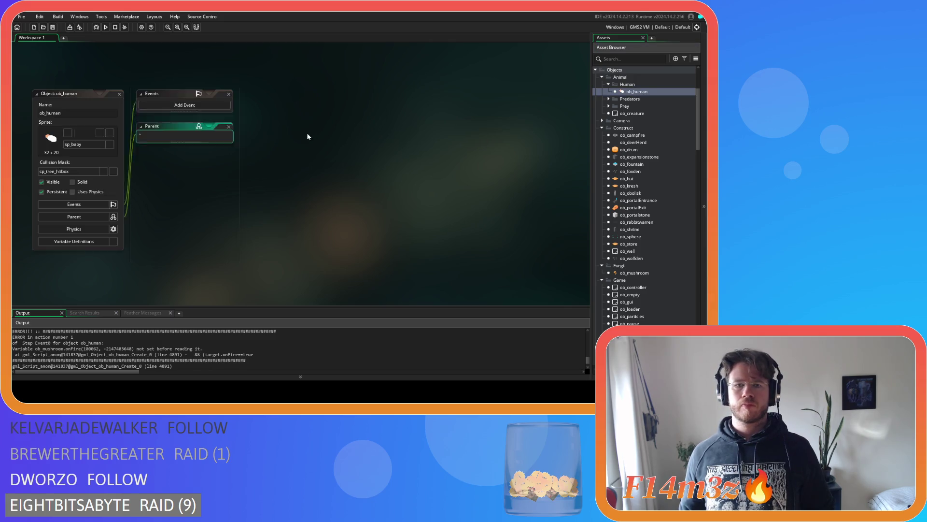
{"action": "mouse_move", "coordinate": [565, 116]}
{"action": "left_mouse_down"}
{"action": "mouse_move", "coordinate": [566, 131]}
{"action": "mouse_move", "coordinate": [562, 123]}
{"action": "left_mouse_up"}
Peek at the sc_pathing definition, then open the sc_stateConditions script.
{"action": "scroll", "coordinate": [479, 166], "scroll_direction": "down", "scroll_amount": 5}
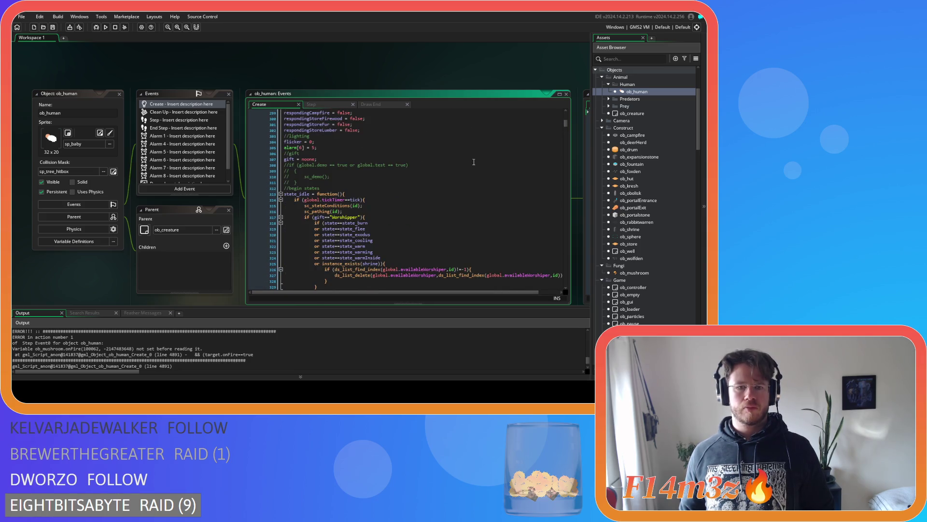
{"action": "scroll", "coordinate": [405, 71], "scroll_direction": "down", "scroll_amount": 1}
{"action": "middle_click", "coordinate": [319, 189]}
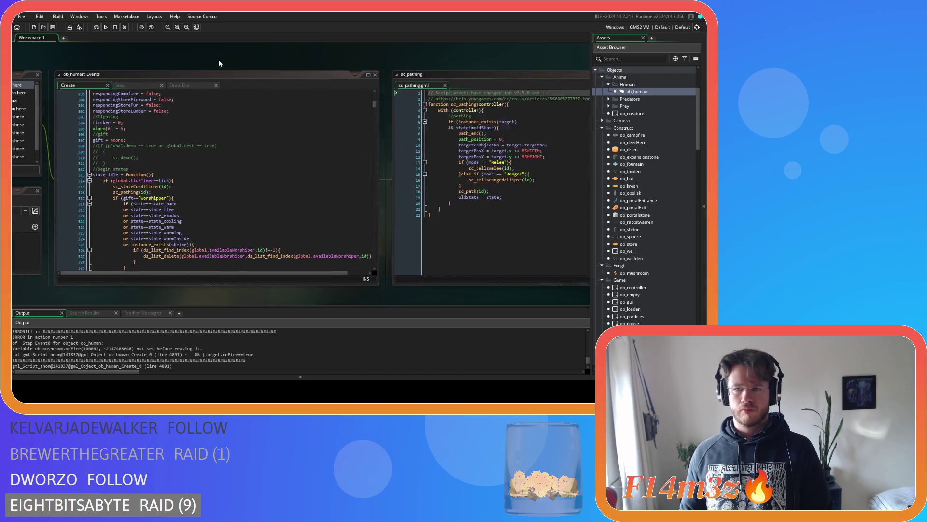
{"action": "key", "text": "Escape"}
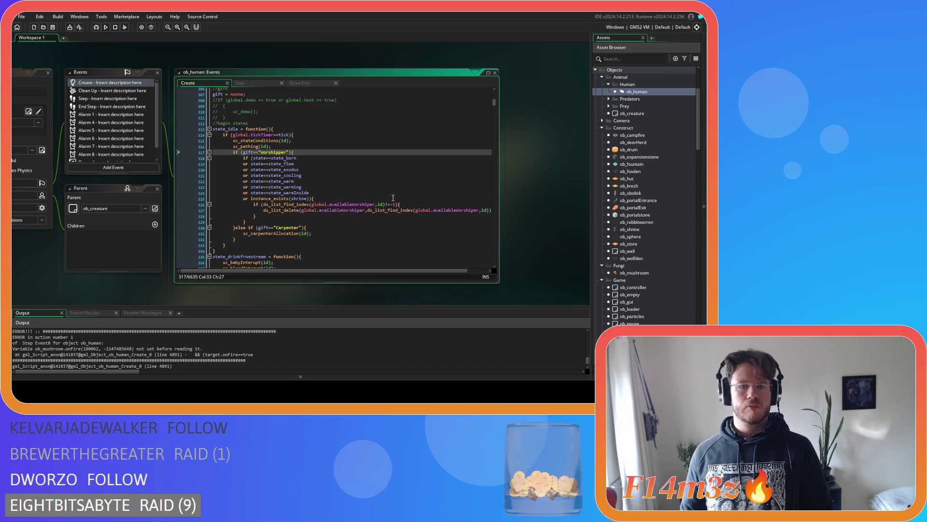
{"action": "scroll", "coordinate": [648, 199], "scroll_direction": "down", "scroll_amount": 10}
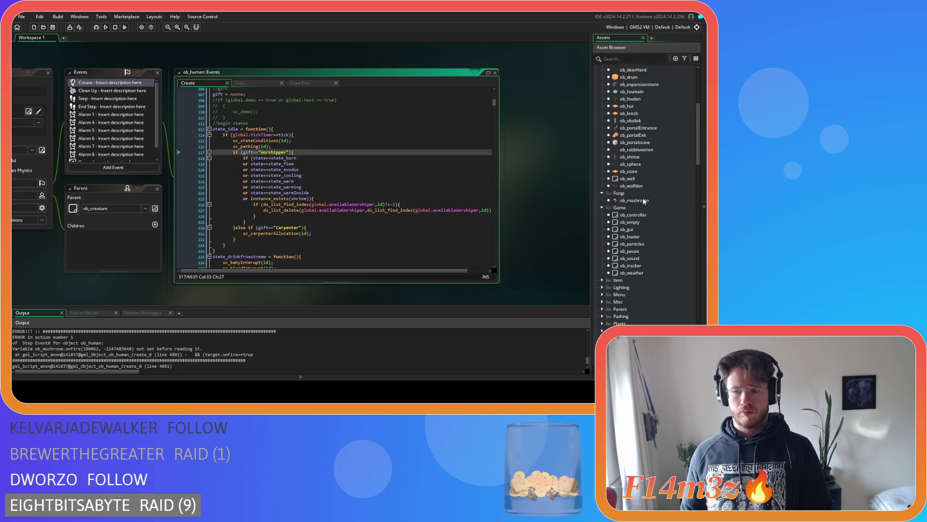
{"action": "double_click", "coordinate": [657, 136]}
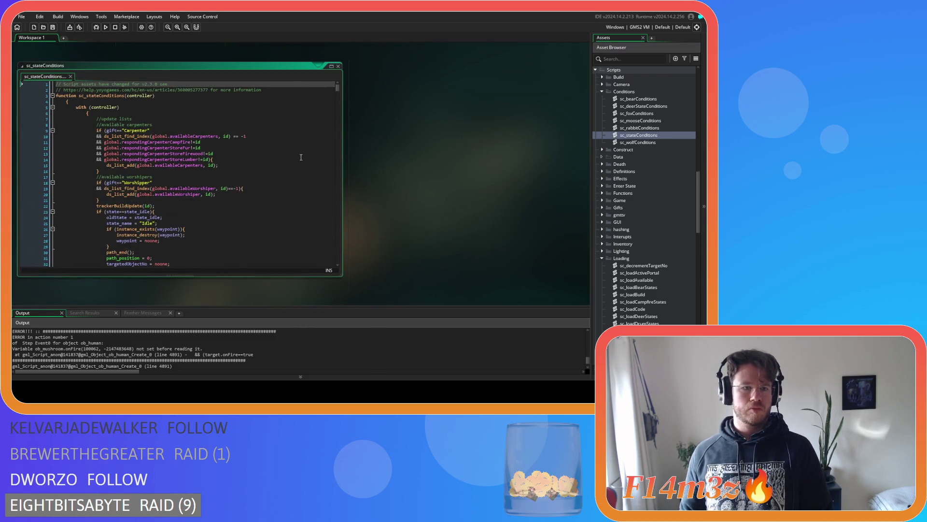
Review the top of sc_stateConditions, selecting target on line 33 and marking line 23.
{"action": "scroll", "coordinate": [297, 140], "scroll_direction": "down", "scroll_amount": 20}
{"action": "scroll", "coordinate": [296, 129], "scroll_direction": "up", "scroll_amount": 15}
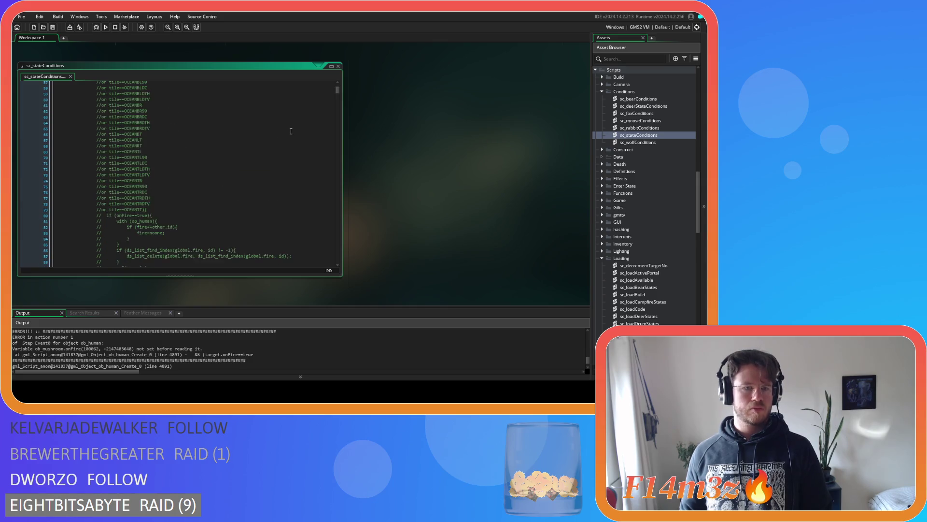
{"action": "scroll", "coordinate": [290, 133], "scroll_direction": "up", "scroll_amount": 3}
{"action": "double_click", "coordinate": [171, 173]}
{"action": "left_click", "coordinate": [169, 118]}
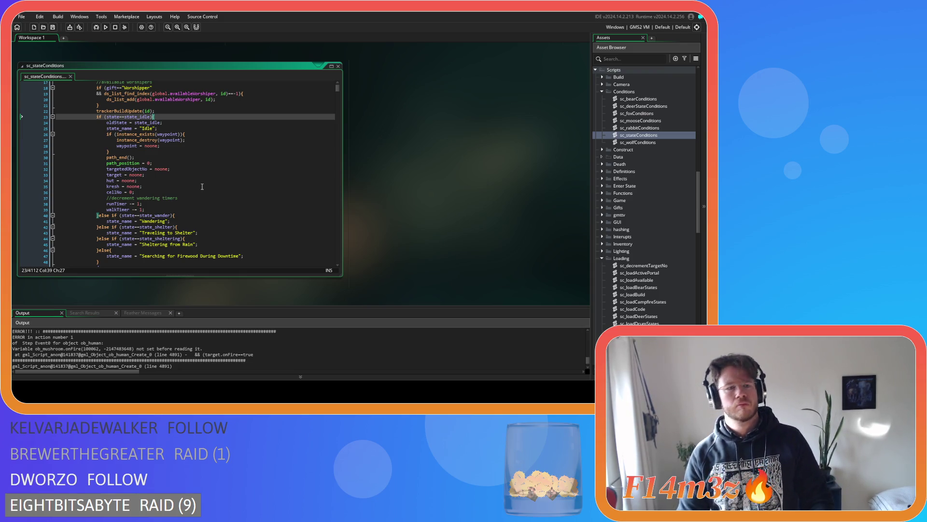
Find the commented-out drowning tile lookup line, scroll the rest, and close sc_stateConditions.
{"action": "scroll", "coordinate": [202, 186], "scroll_direction": "down", "scroll_amount": 6}
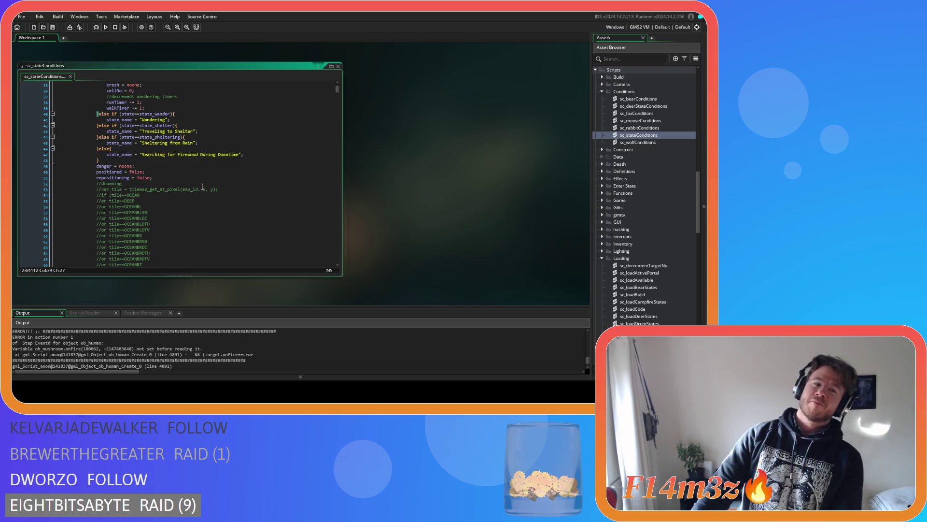
{"action": "left_click", "coordinate": [203, 188]}
{"action": "scroll", "coordinate": [203, 187], "scroll_direction": "down", "scroll_amount": 10}
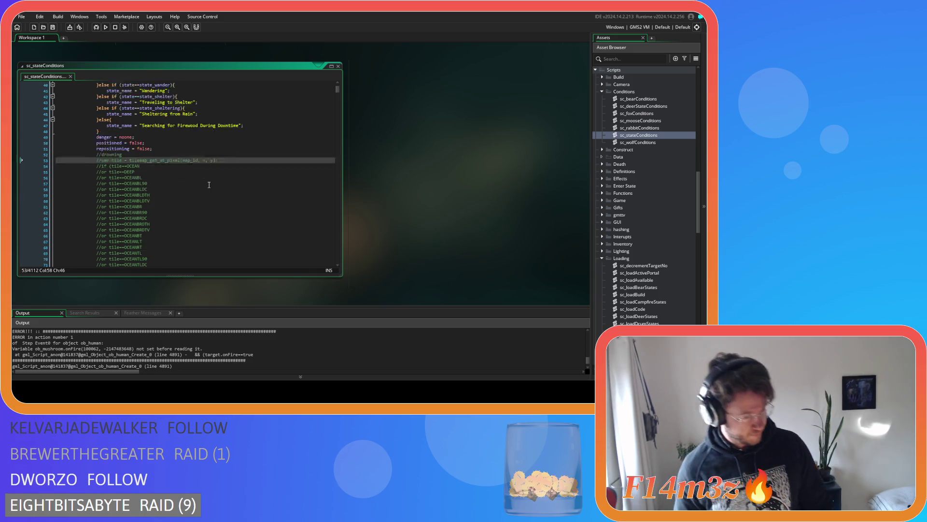
{"action": "scroll", "coordinate": [208, 183], "scroll_direction": "down", "scroll_amount": 8}
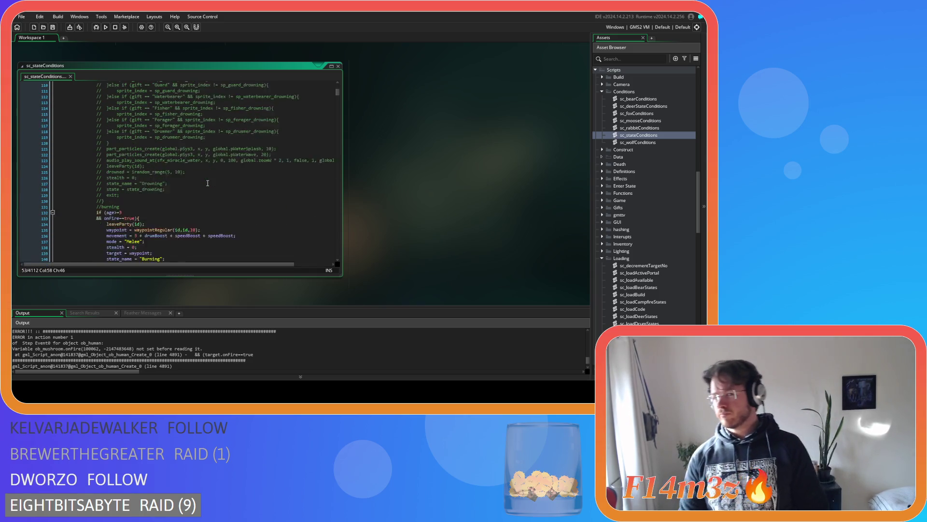
{"action": "scroll", "coordinate": [209, 162], "scroll_direction": "down", "scroll_amount": 3}
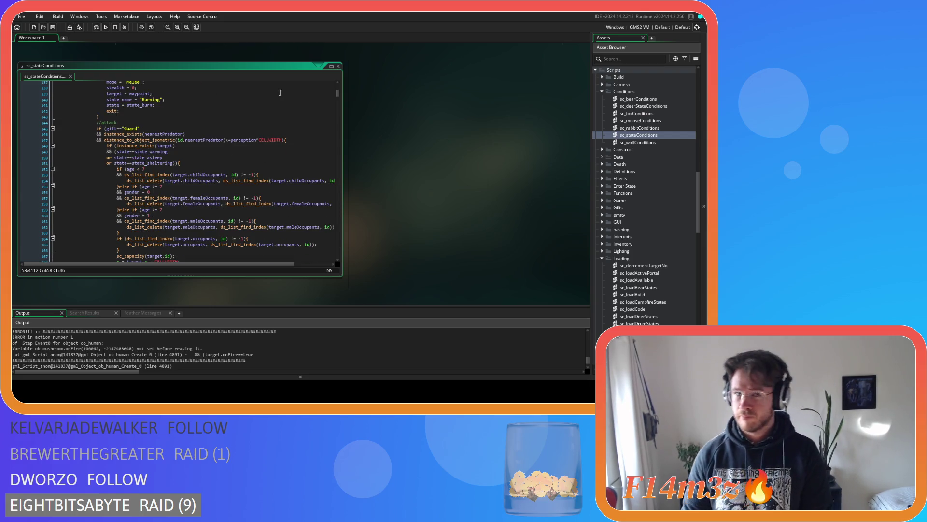
{"action": "left_click", "coordinate": [338, 66]}
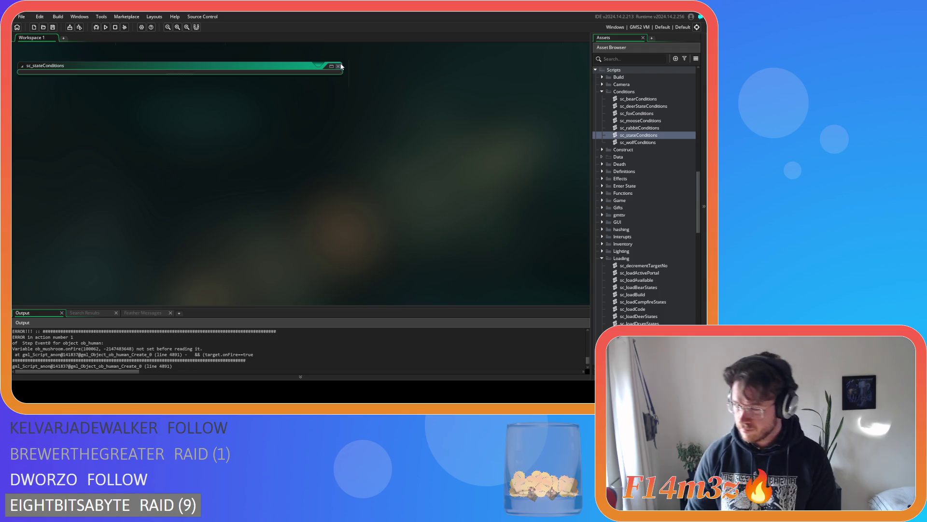
Collapse the Conditions and Loading script folders and the whole Scripts folder.
{"action": "scroll", "coordinate": [611, 147], "scroll_direction": "up", "scroll_amount": 2}
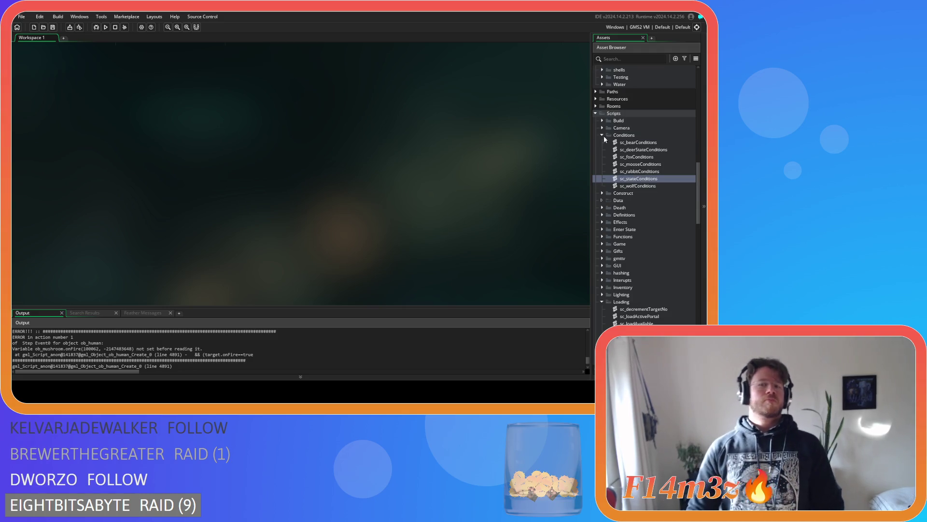
{"action": "left_click", "coordinate": [603, 135]}
{"action": "left_click", "coordinate": [601, 252]}
{"action": "scroll", "coordinate": [599, 290], "scroll_direction": "down", "scroll_amount": 2}
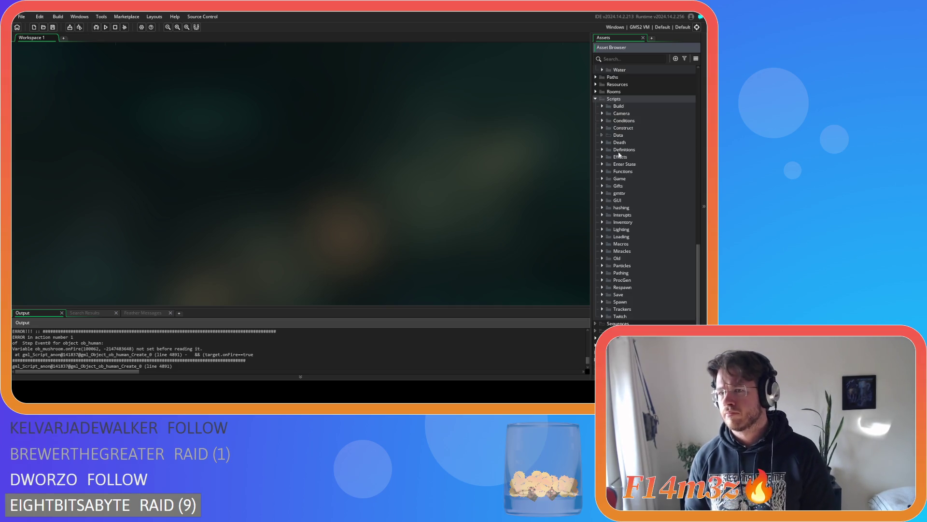
{"action": "left_click", "coordinate": [595, 99]}
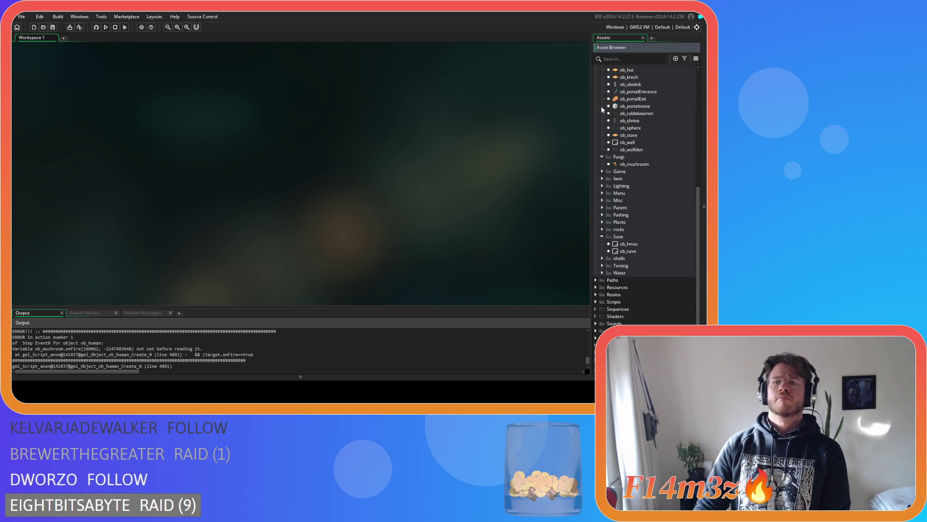
Collapse the Fungi, Save and Construct object folders and the Objects tree, then build and run.
{"action": "left_click", "coordinate": [602, 159]}
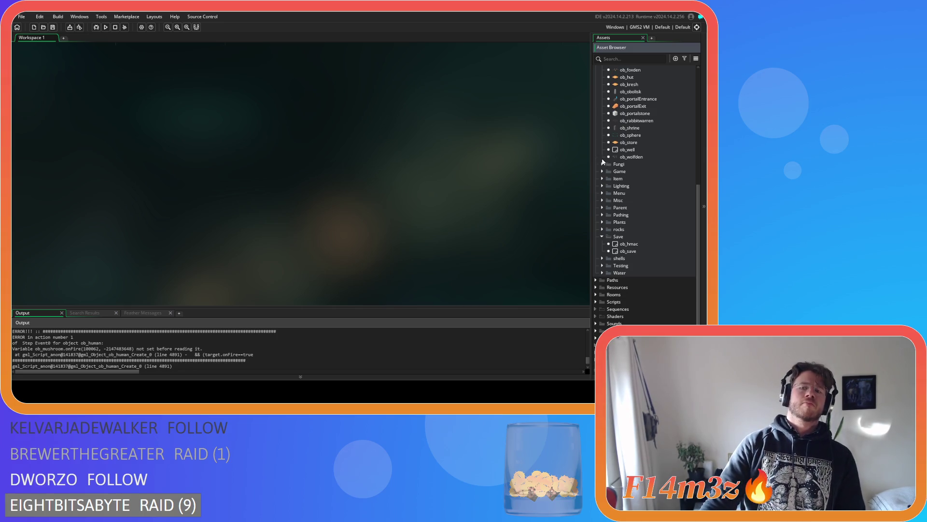
{"action": "left_click", "coordinate": [601, 237]}
{"action": "scroll", "coordinate": [599, 239], "scroll_direction": "up", "scroll_amount": 10}
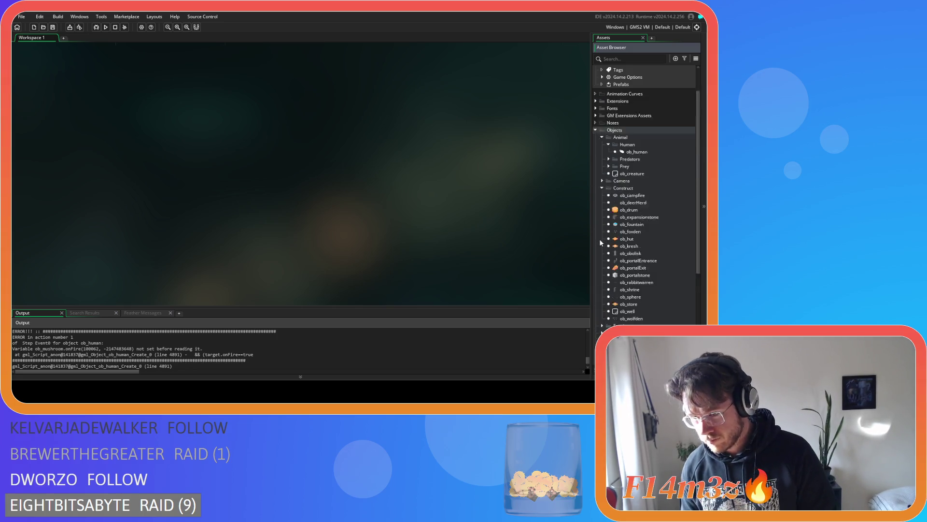
{"action": "left_click", "coordinate": [602, 203]}
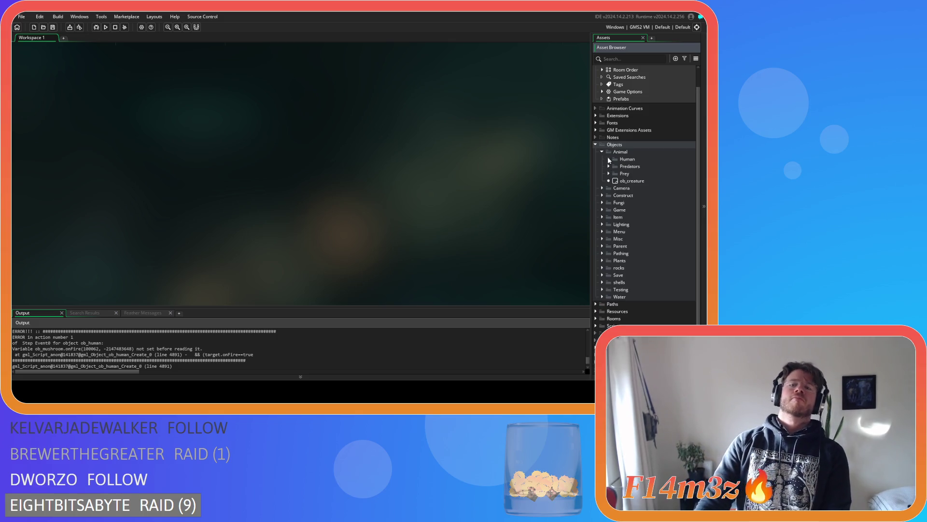
{"action": "left_click", "coordinate": [596, 144]}
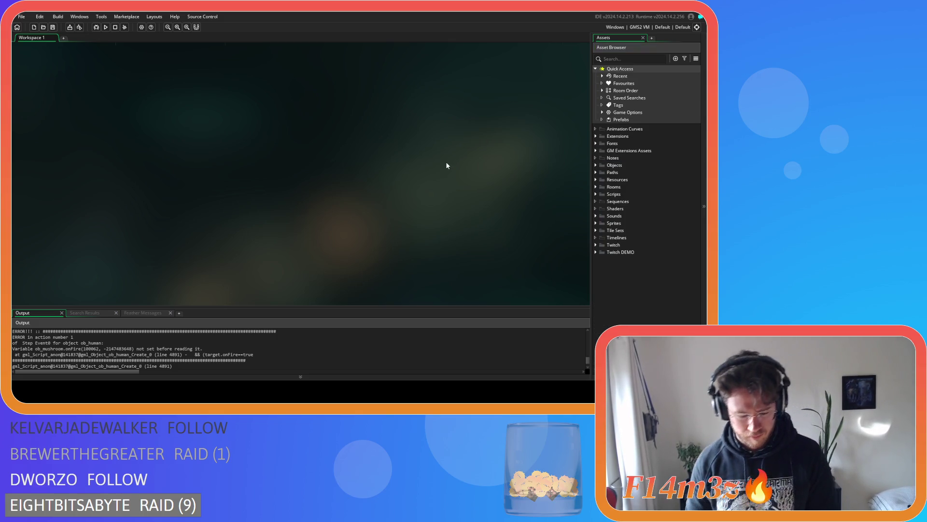
{"action": "key", "text": "F5"}
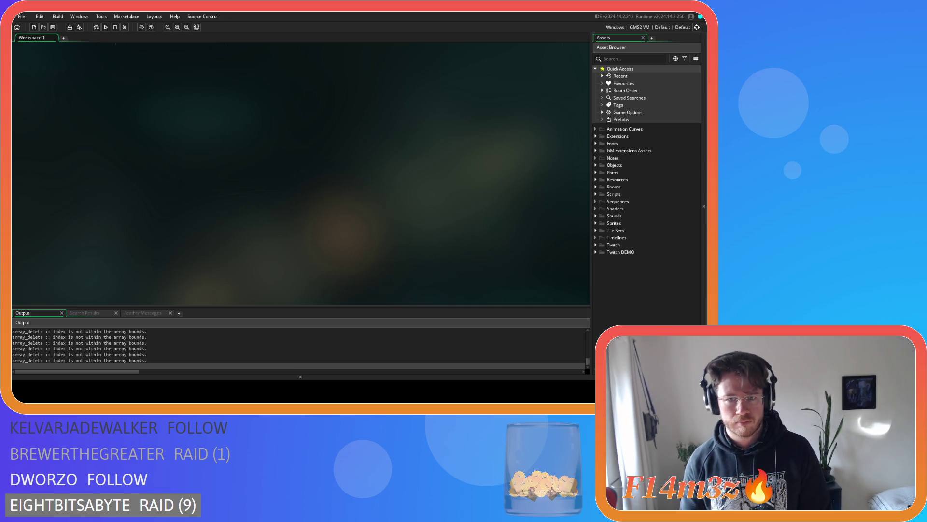
Rebuild the project with F5 and wait for the world-generation loading screen.
{"action": "key", "text": "F5"}
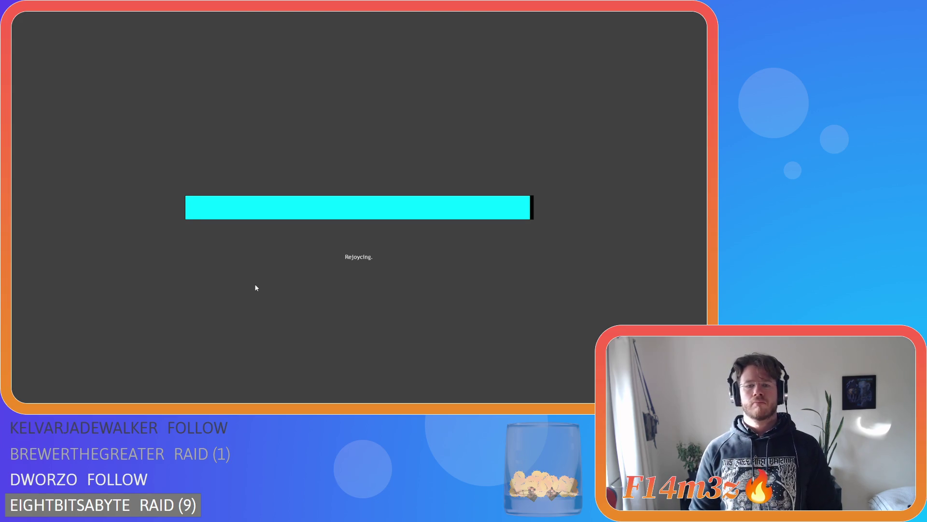
Try smite and herd modes, then carry a brown resource cube to the Store in hand mode.
{"action": "key", "text": "5"}
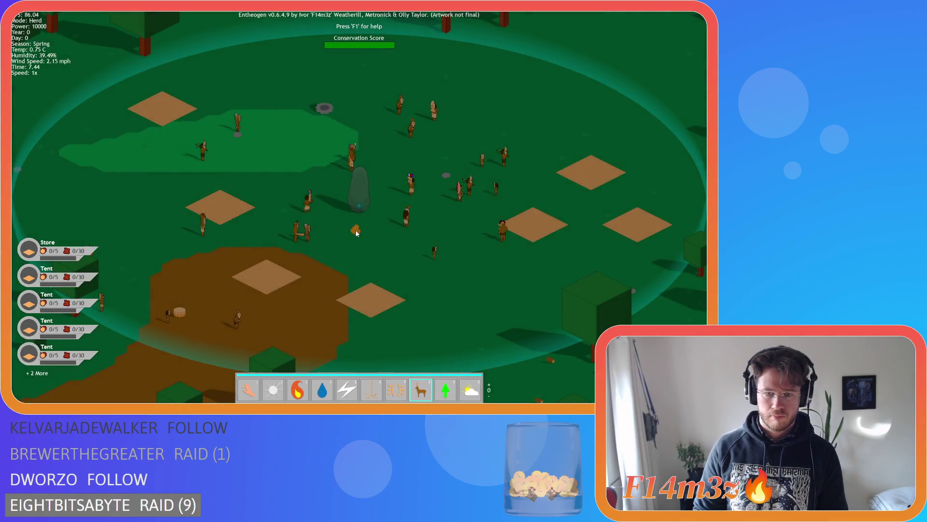
{"action": "key", "text": "8"}
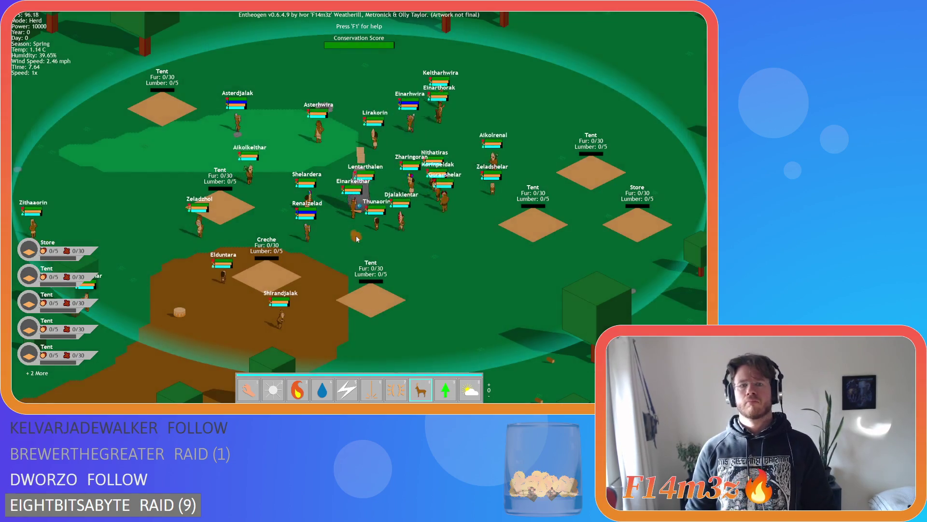
{"action": "key", "text": "1"}
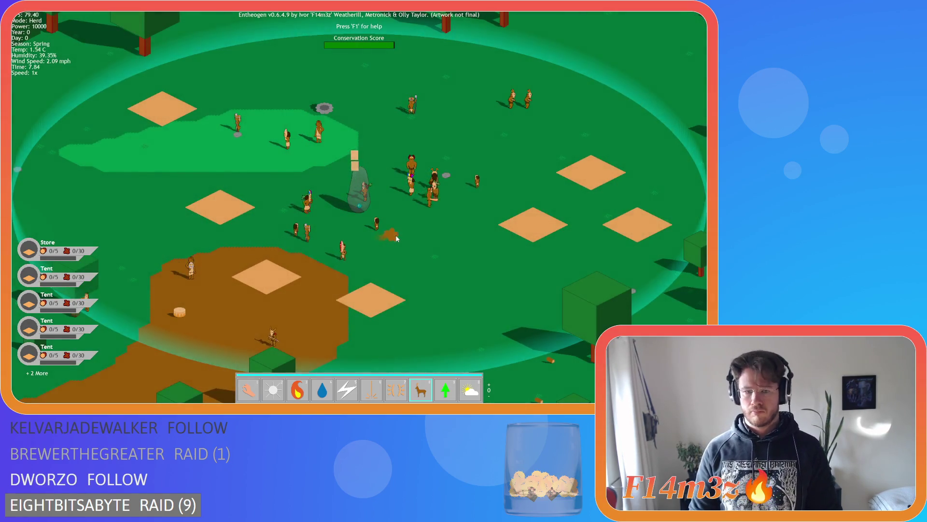
{"action": "mouse_move", "coordinate": [482, 125]}
{"action": "left_mouse_down"}
{"action": "mouse_move", "coordinate": [117, 109]}
{"action": "mouse_move", "coordinate": [104, 86]}
{"action": "mouse_move", "coordinate": [193, 264]}
{"action": "left_mouse_up"}
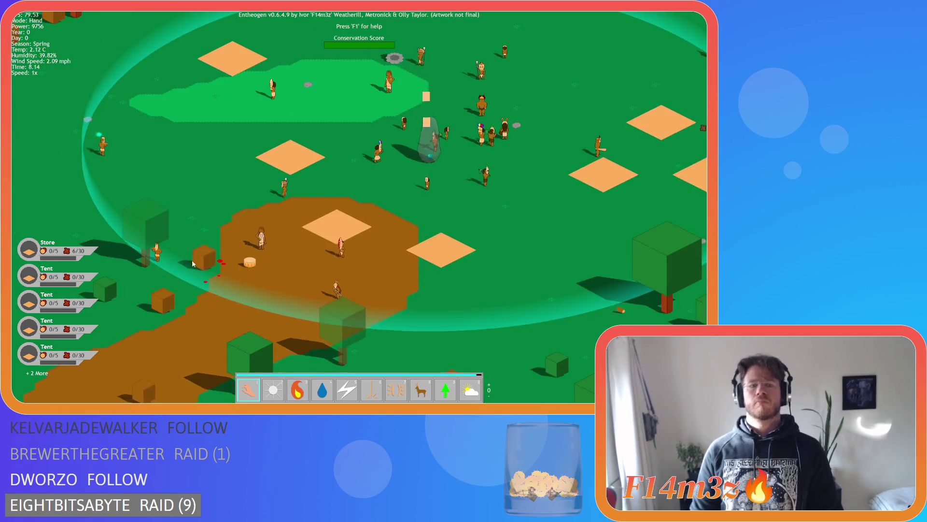
{"action": "key", "text": "s"}
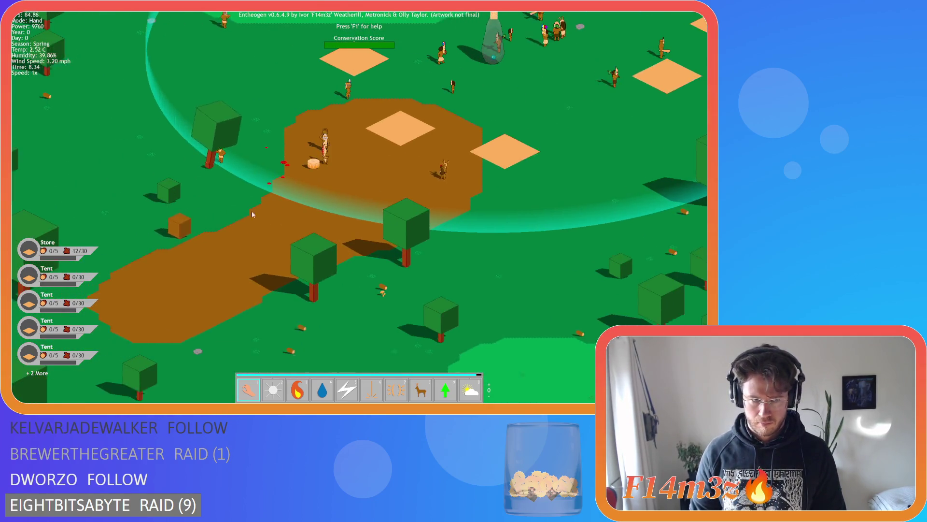
{"action": "key", "text": "w"}
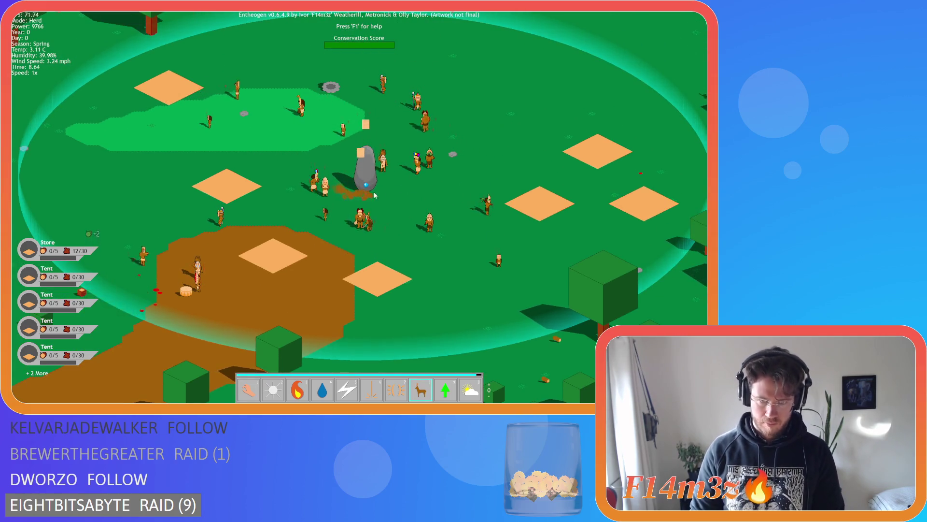
{"action": "key", "text": "8"}
{"action": "key", "text": "1"}
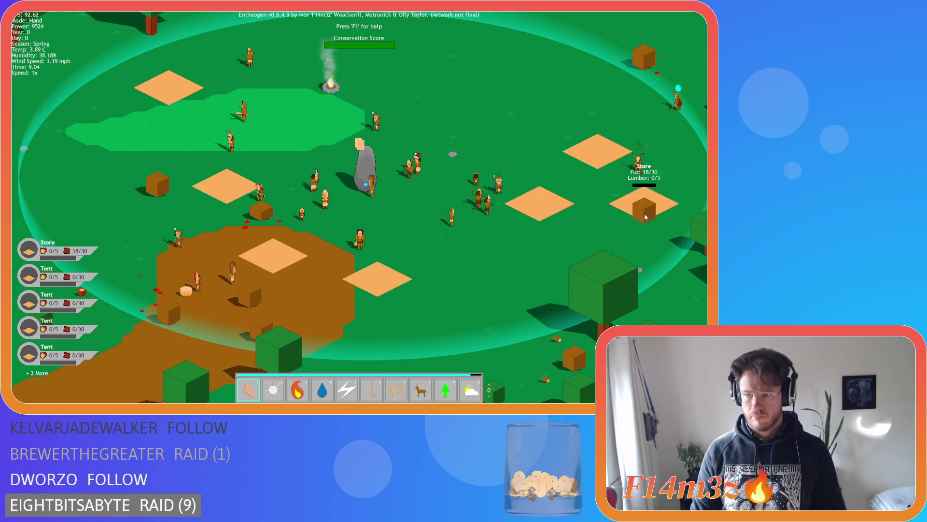
Inspect villager Lentarthalen in the Tribe panel and cycle through other villagers.
{"action": "key", "text": "d"}
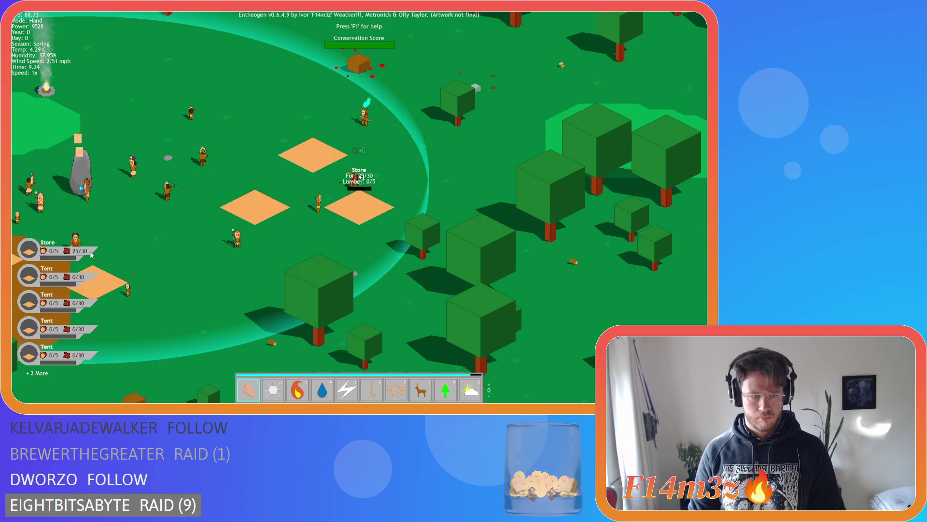
{"action": "key", "text": "a"}
{"action": "key", "text": "s"}
{"action": "key", "text": "a"}
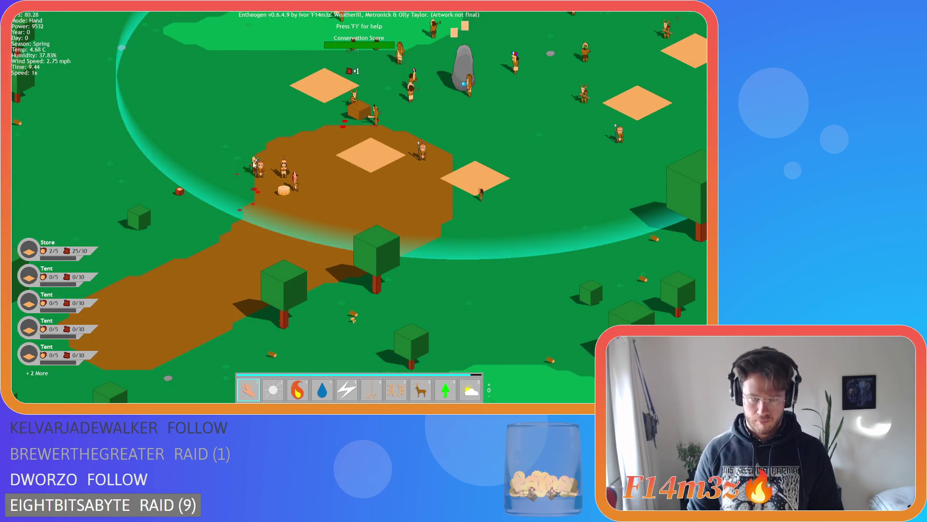
{"action": "scroll", "coordinate": [455, 171], "scroll_direction": "down", "scroll_amount": 3}
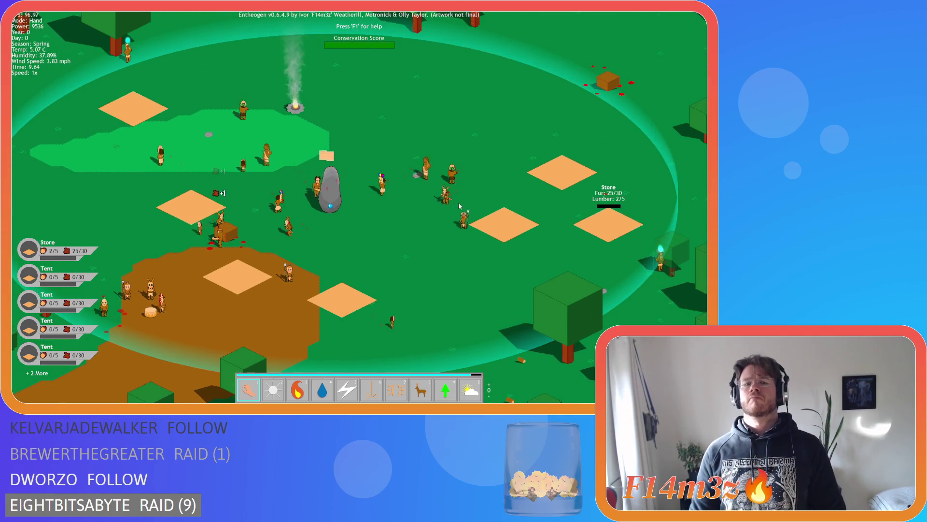
{"action": "scroll", "coordinate": [420, 245], "scroll_direction": "up", "scroll_amount": 3}
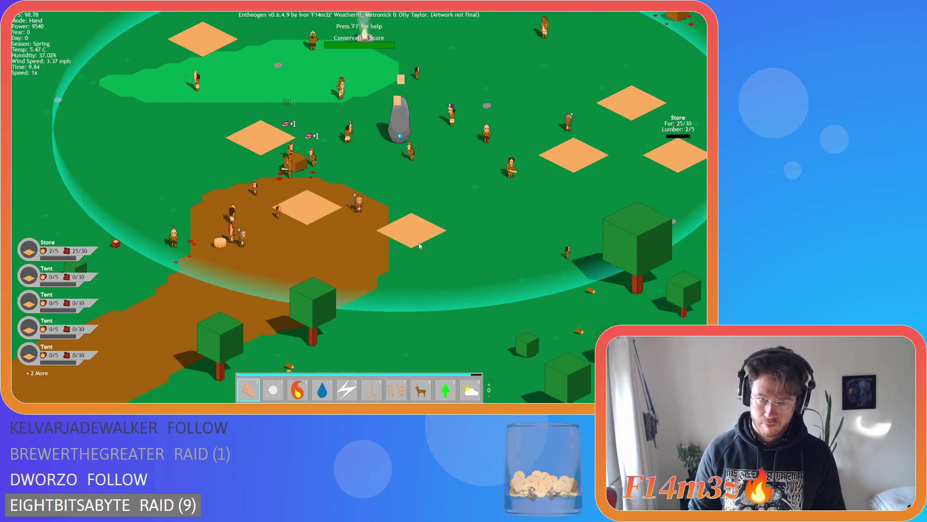
{"action": "key", "text": "d"}
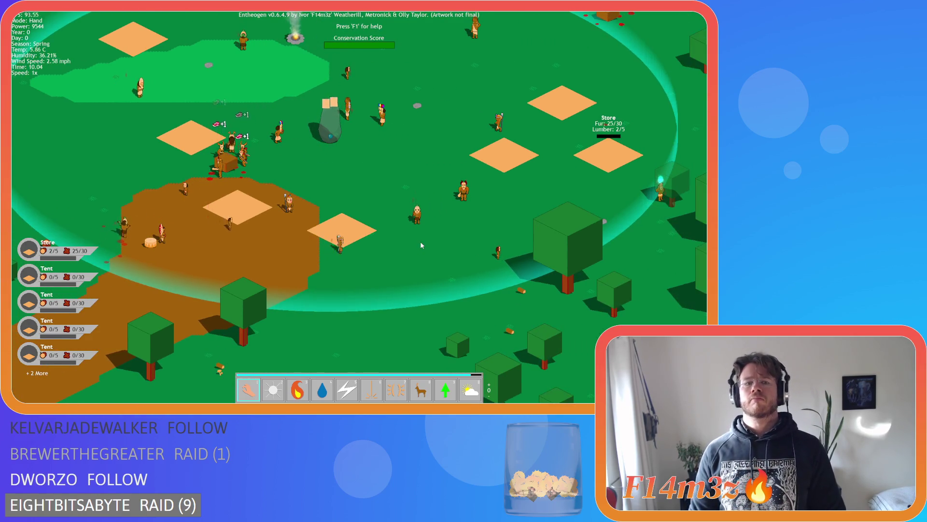
{"action": "left_click", "coordinate": [419, 244]}
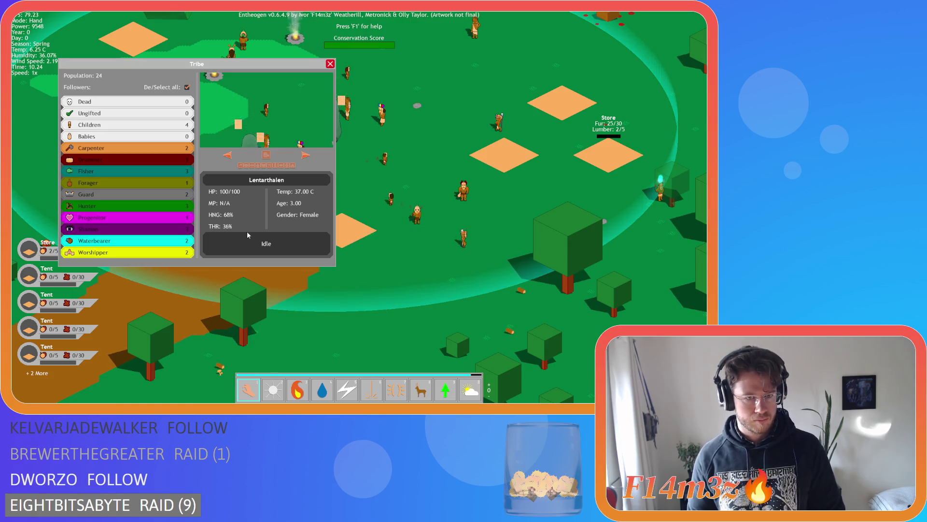
{"action": "left_click", "coordinate": [177, 233]}
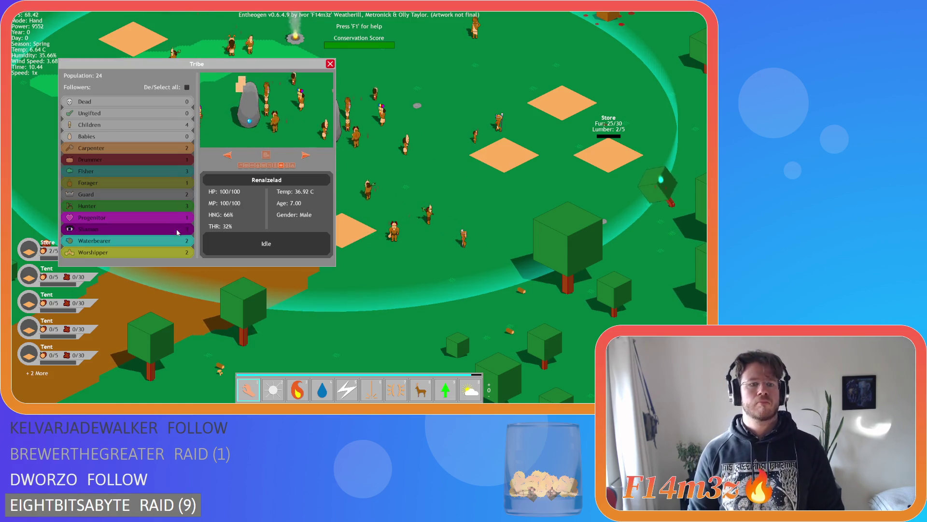
{"action": "left_click", "coordinate": [306, 155]}
{"action": "left_click", "coordinate": [305, 155]}
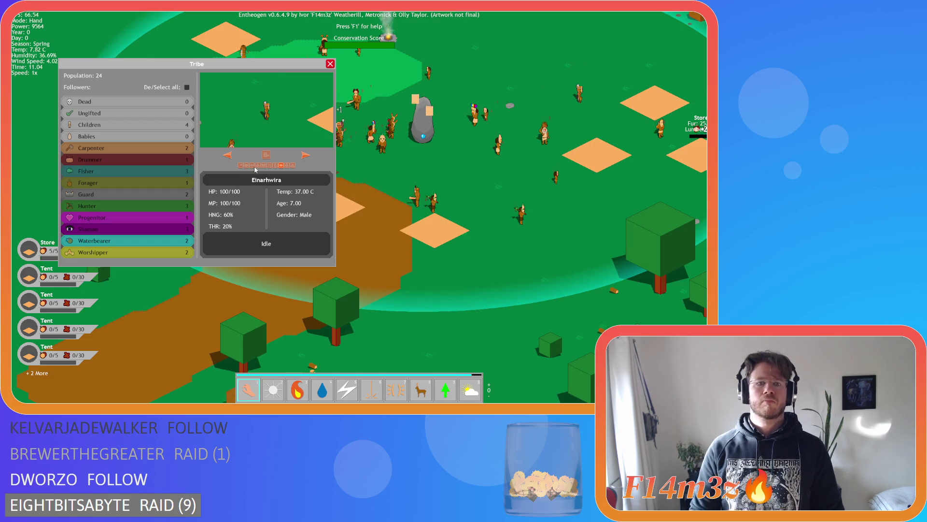
{"action": "left_click", "coordinate": [305, 155]}
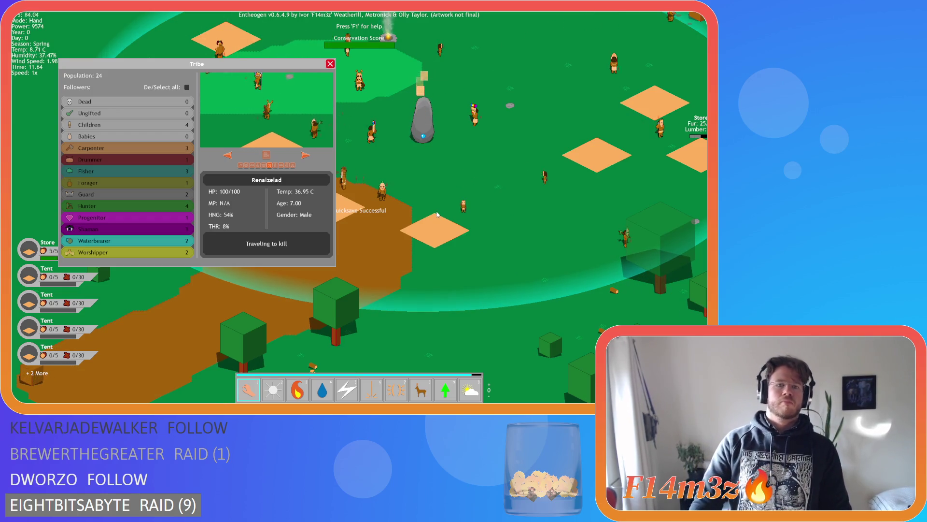
Quicksave the game, centre the camera on Asterdjalak, and reopen the Tribe panel.
{"action": "key", "text": "F5"}
{"action": "left_click", "coordinate": [306, 155]}
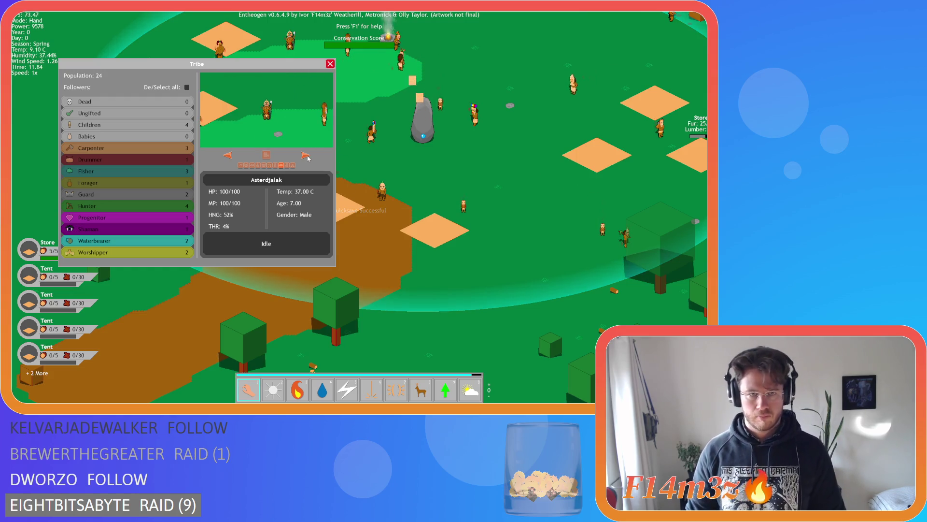
{"action": "left_click", "coordinate": [267, 155]}
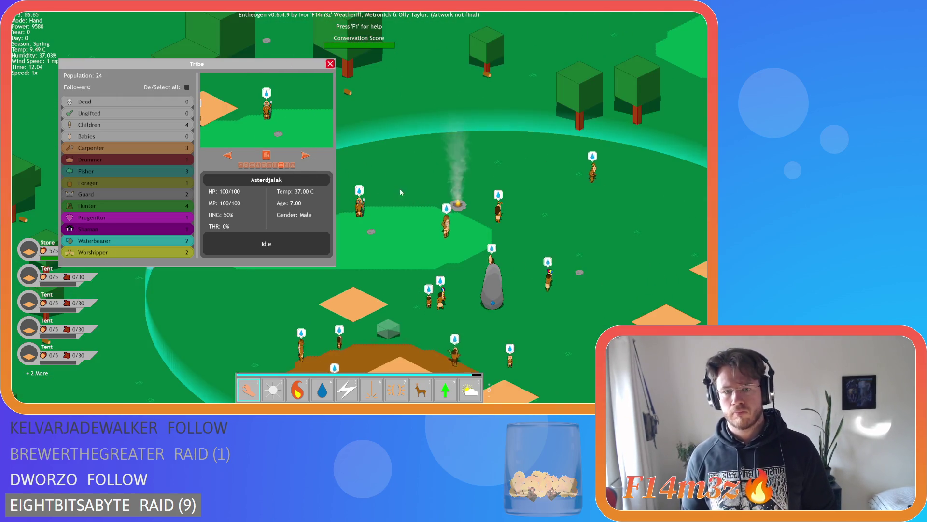
{"action": "left_click", "coordinate": [331, 63]}
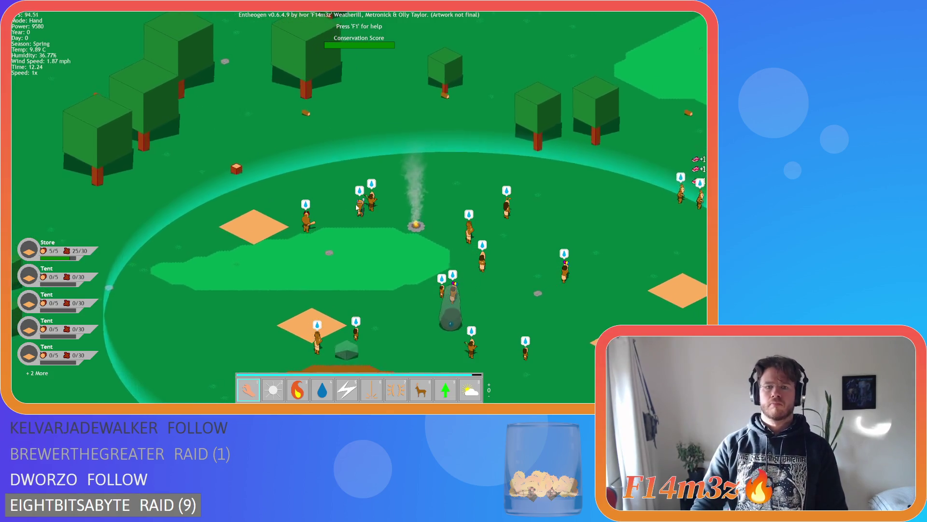
{"action": "key", "text": "t"}
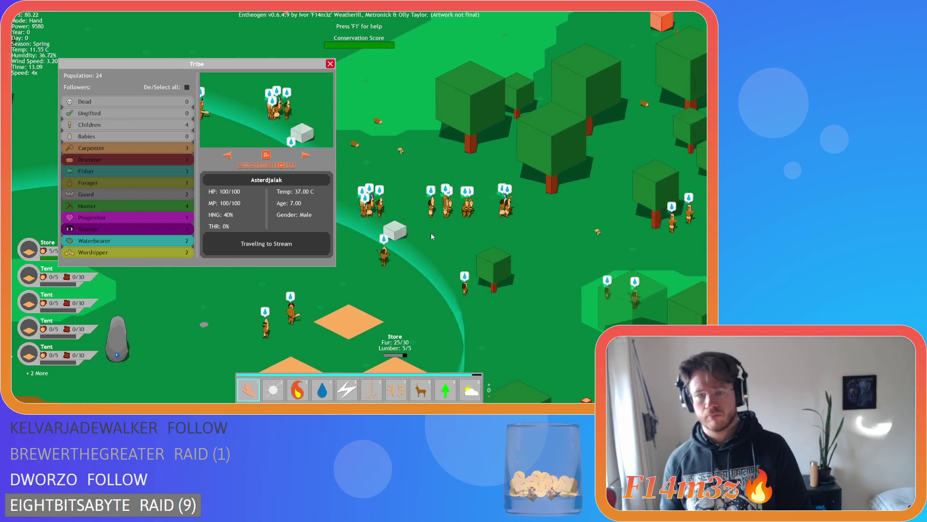
Speed the game to 8x and back to 1x, then move the Tribe panel up-left.
{"action": "key", "text": "plus"}
{"action": "key", "text": "plus"}
{"action": "key", "text": "plus"}
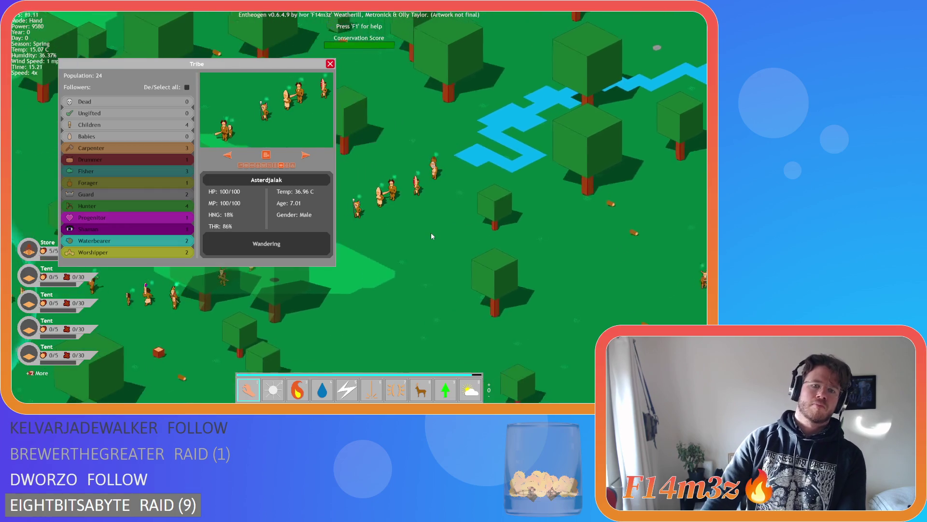
{"action": "key", "text": "minus"}
{"action": "key", "text": "minus"}
{"action": "key", "text": "minus"}
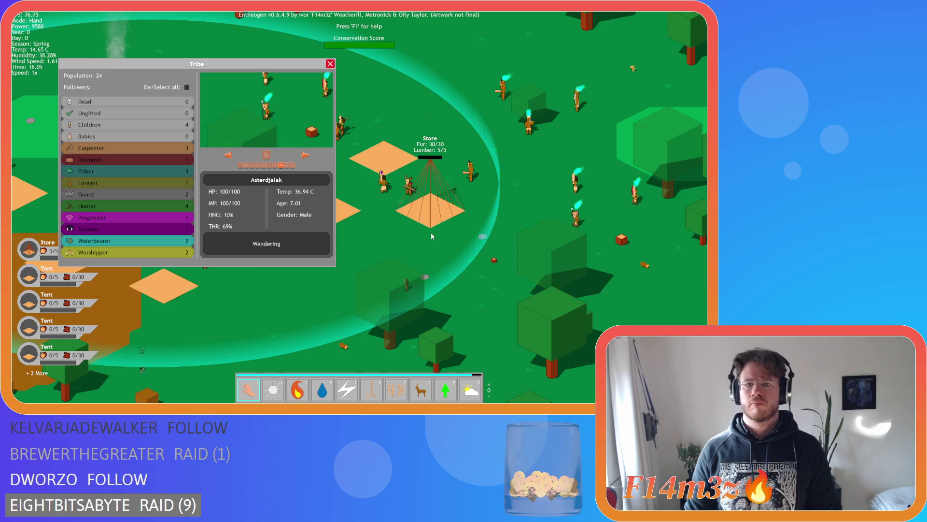
{"action": "key", "text": "a"}
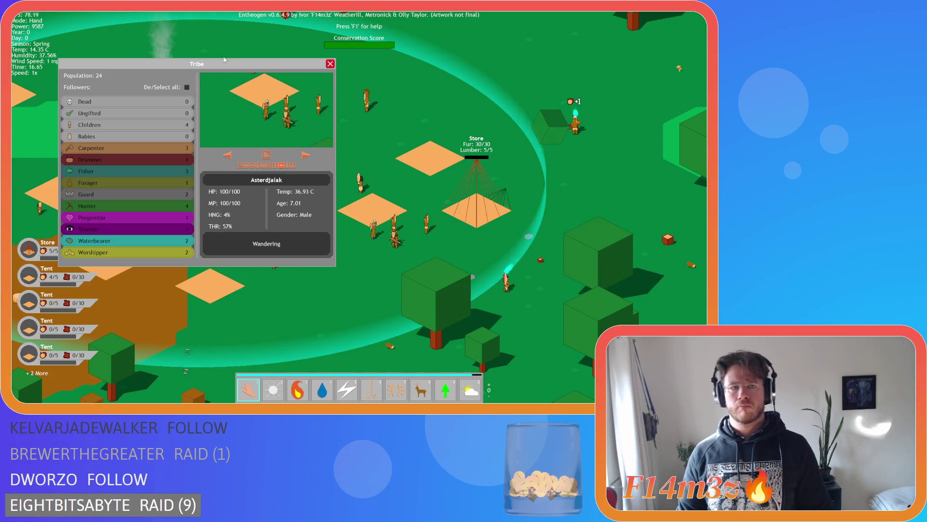
{"action": "key", "text": "s"}
{"action": "key", "text": "d"}
{"action": "left_click_drag", "start_coordinate": [182, 61], "coordinate": [149, 24]}
Centre on Asterdjalak, quicksave and quickload twice with F5/F9, then request quitting with Escape.
{"action": "key", "text": "a"}
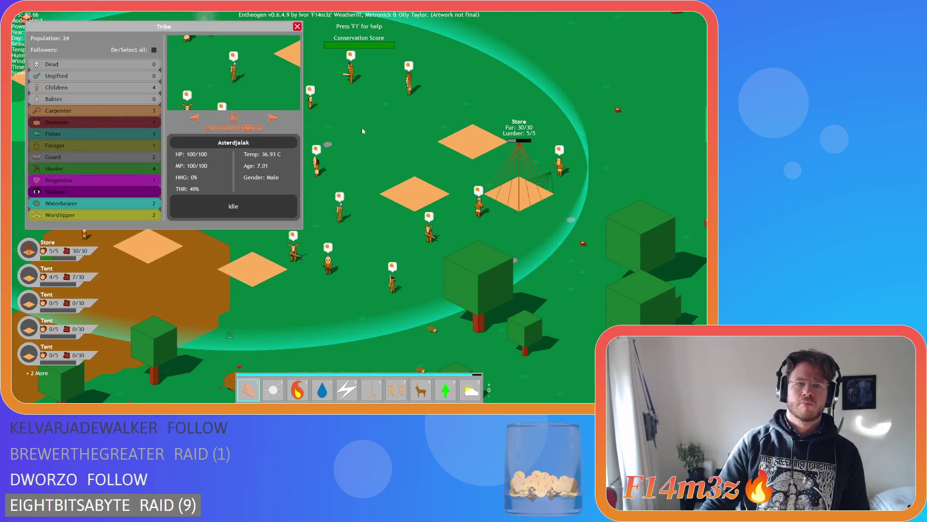
{"action": "key", "text": "a"}
{"action": "key", "text": "a"}
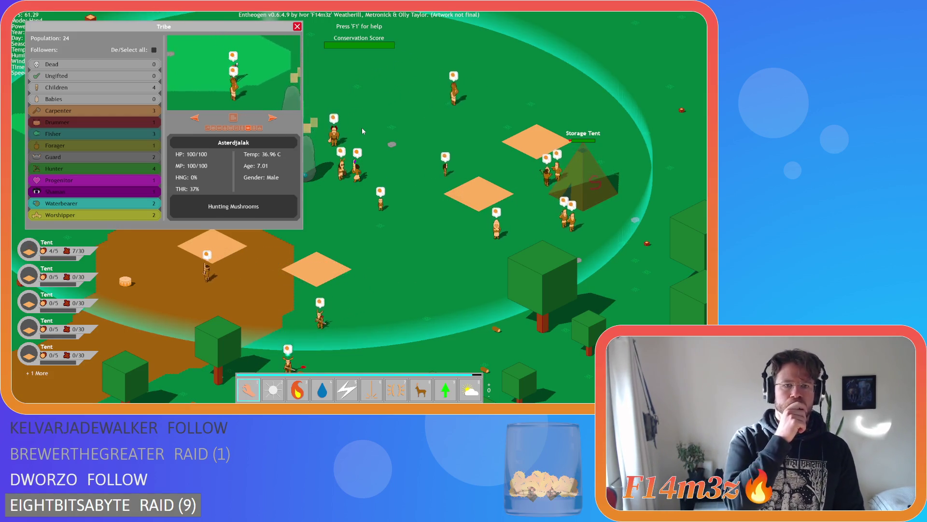
{"action": "left_click", "coordinate": [242, 119]}
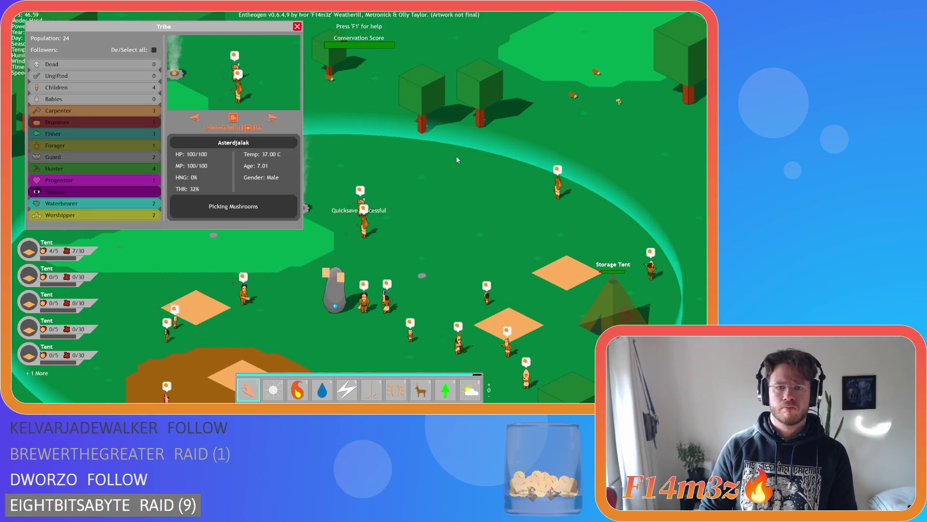
{"action": "key", "text": "F5"}
{"action": "key", "text": "F9"}
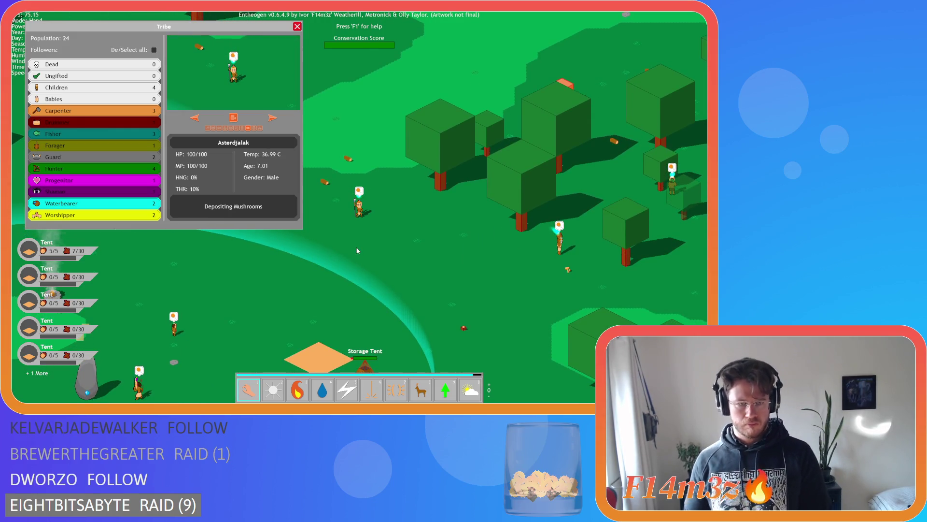
{"action": "key", "text": "F5"}
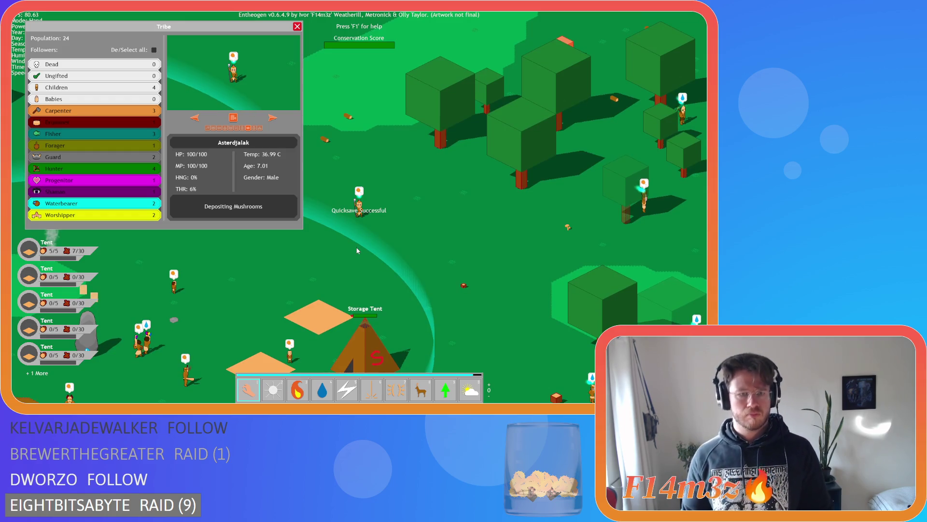
{"action": "key", "text": "F9"}
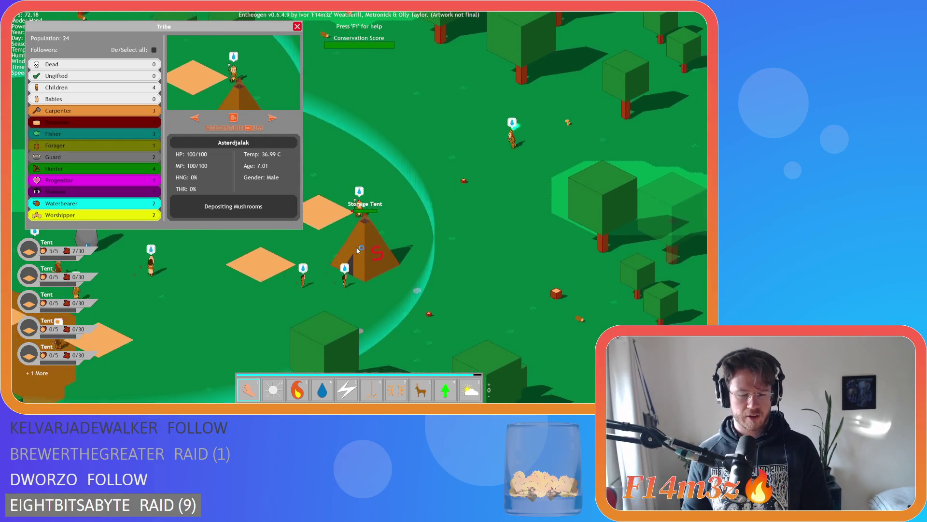
{"action": "key", "text": "Escape"}
{"action": "key", "text": "Escape"}
Confirm quitting to the title menu and load the saved game.
{"action": "key", "text": "y"}
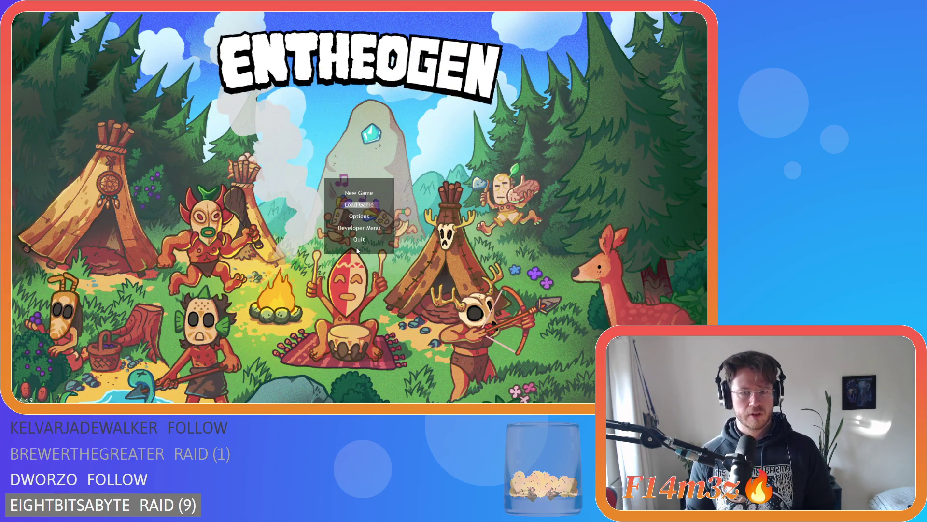
{"action": "key", "text": "Return"}
{"action": "key", "text": "s"}
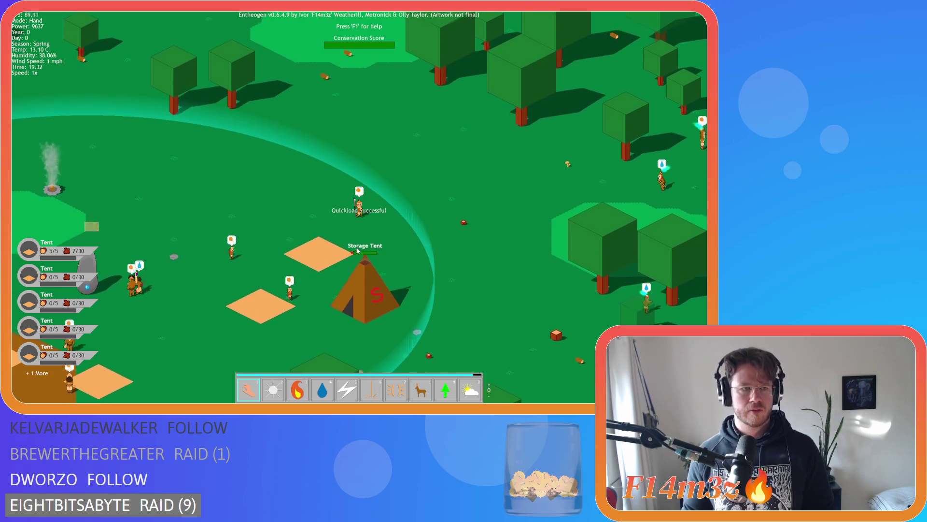
Quit to the title menu again, close the game window, and rebuild with F5.
{"action": "key", "text": "Escape"}
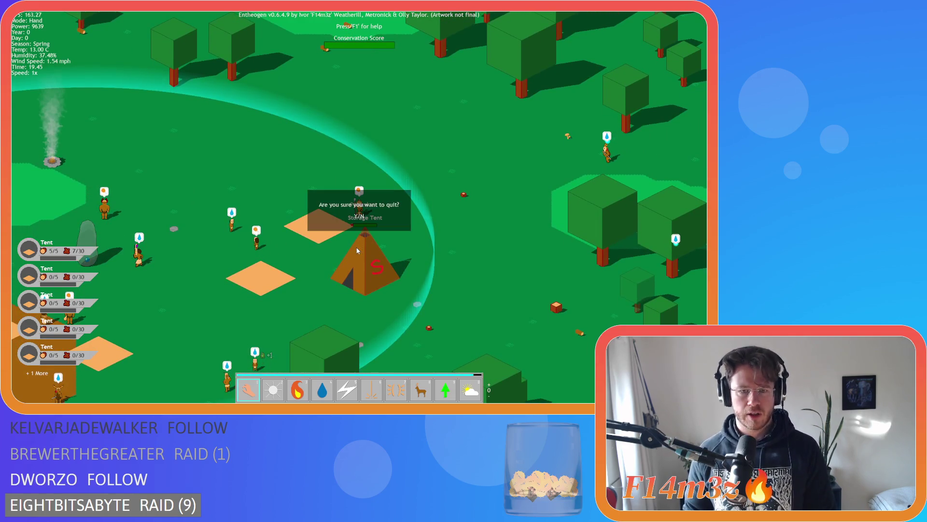
{"action": "key", "text": "y"}
{"action": "left_click", "coordinate": [357, 241]}
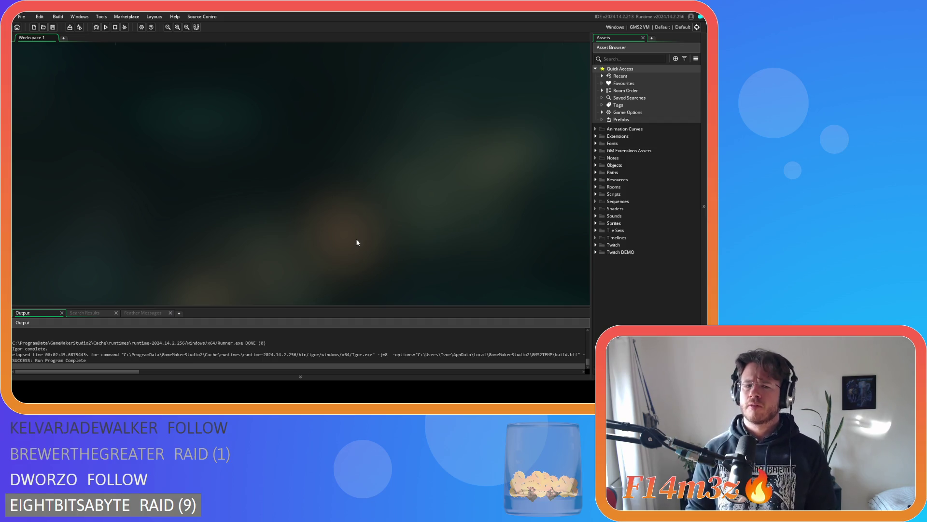
{"action": "key", "text": "F5"}
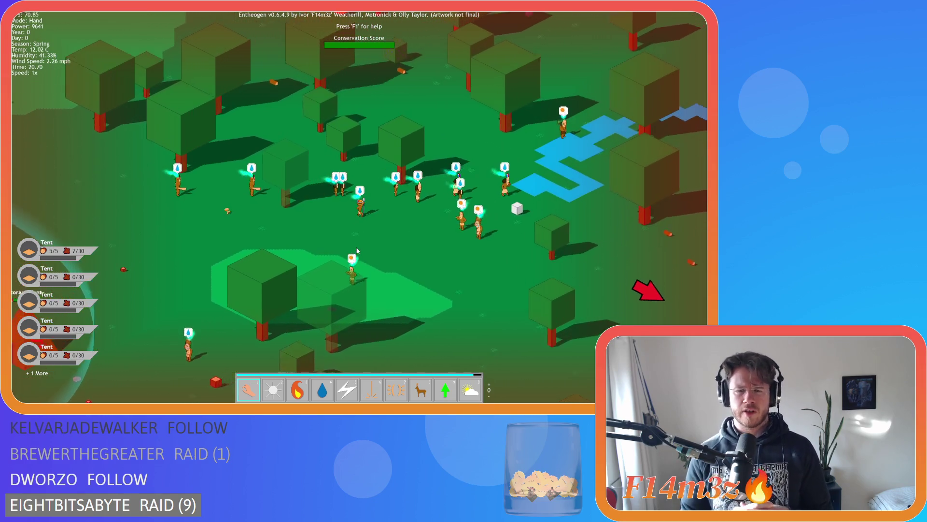
Carry an orange cube across the field, pan around the camp, then quit and close the game.
{"action": "scroll", "coordinate": [357, 249], "scroll_direction": "down", "scroll_amount": 5}
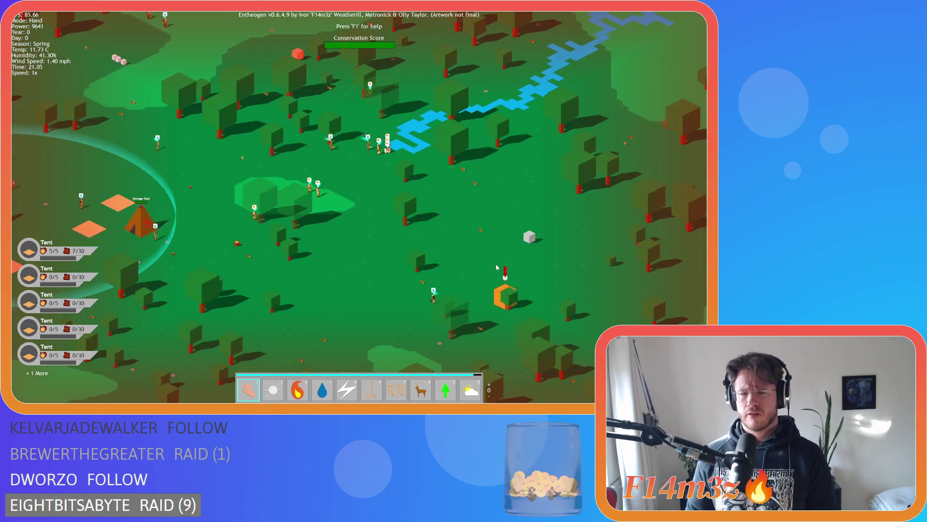
{"action": "mouse_move", "coordinate": [497, 267]}
{"action": "left_mouse_down"}
{"action": "mouse_move", "coordinate": [389, 275]}
{"action": "mouse_move", "coordinate": [211, 180]}
{"action": "left_mouse_up"}
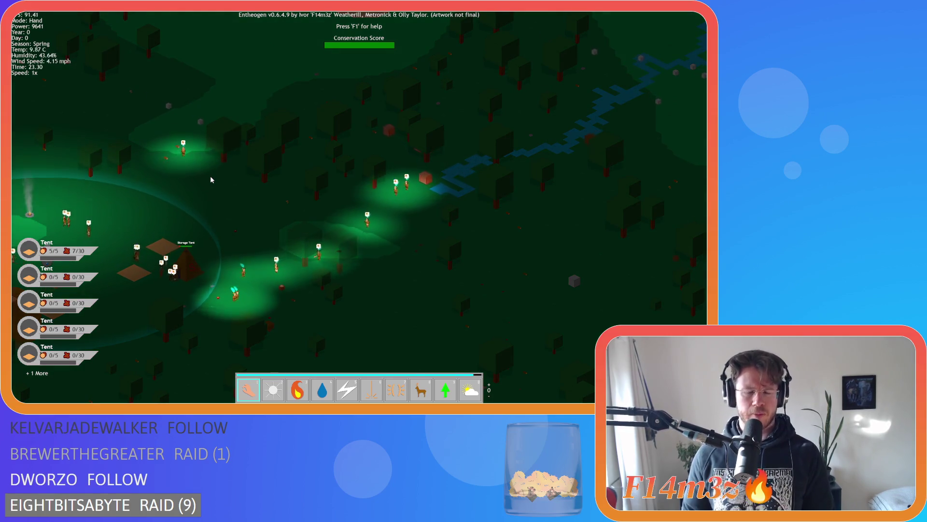
{"action": "key", "text": "a"}
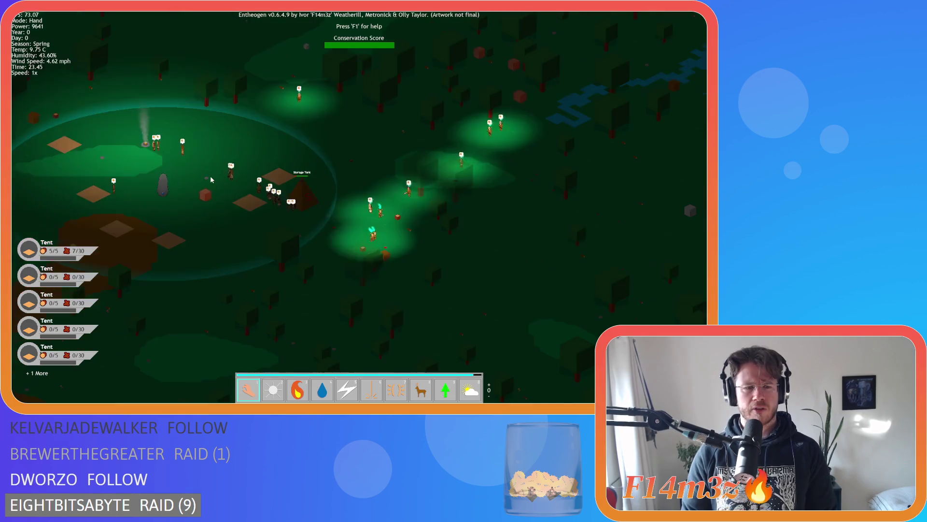
{"action": "key", "text": "a"}
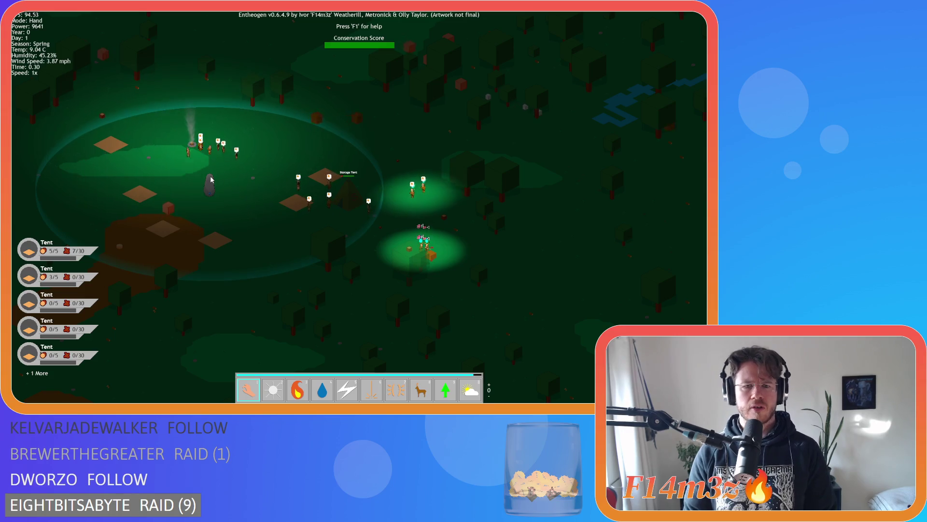
{"action": "scroll", "coordinate": [211, 179], "scroll_direction": "up", "scroll_amount": 3}
{"action": "key", "text": "d"}
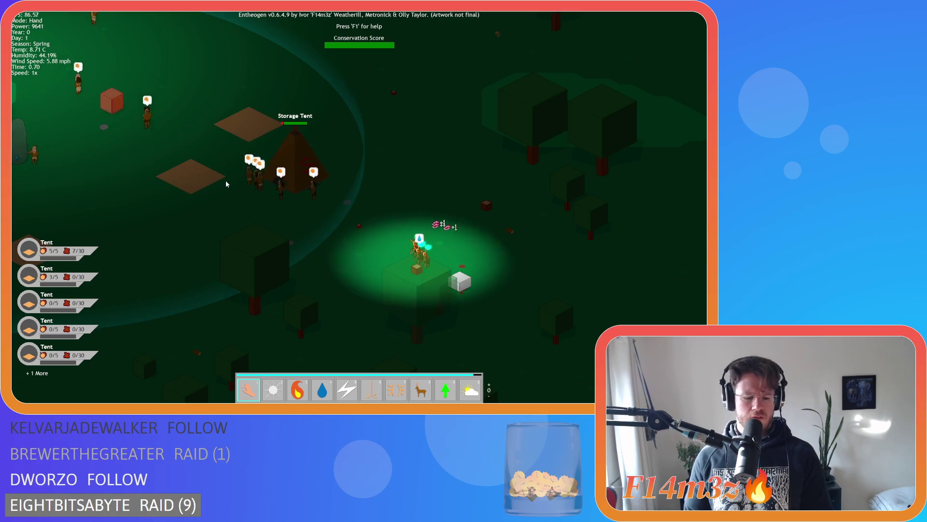
{"action": "key", "text": "Escape"}
{"action": "key", "text": "Return"}
{"action": "key", "text": "Escape"}
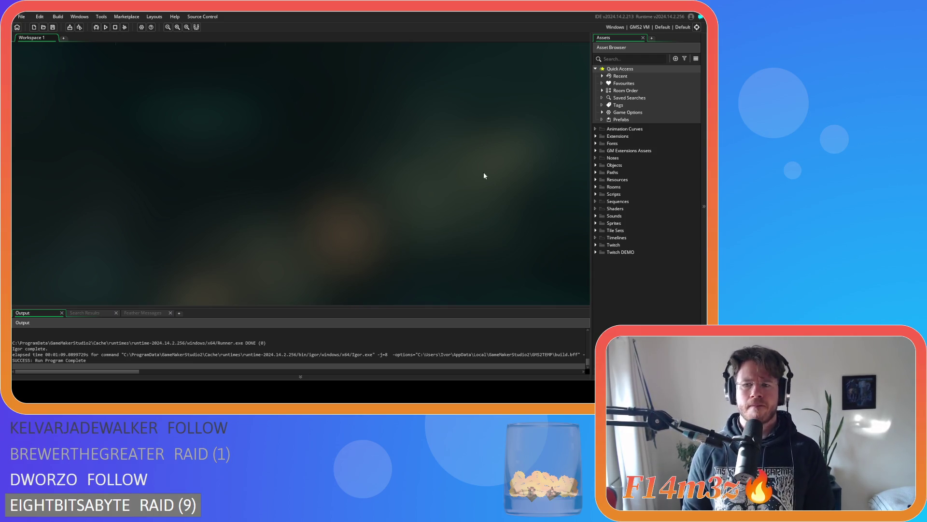
Open the sc_decrementTargetNo script from the Scripts > Loading folder in the Asset Browser.
{"action": "left_click", "coordinate": [596, 165]}
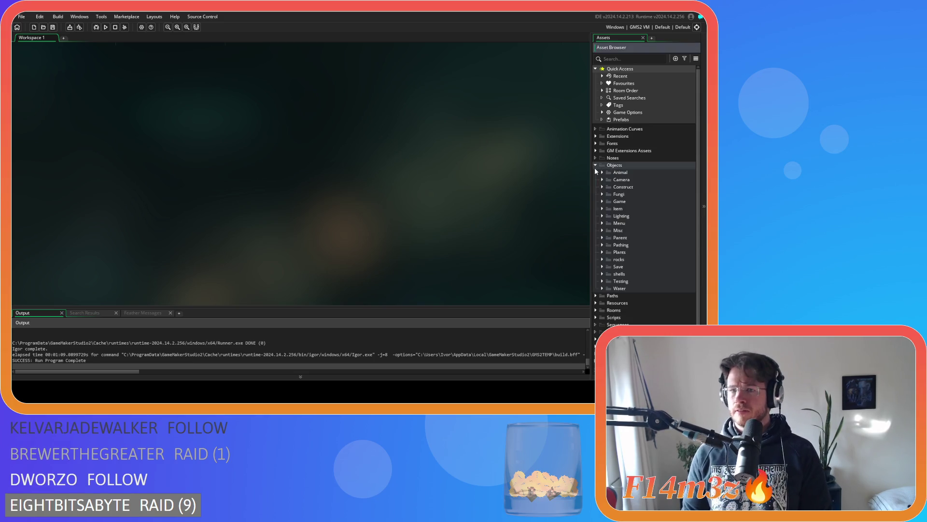
{"action": "left_click", "coordinate": [602, 173]}
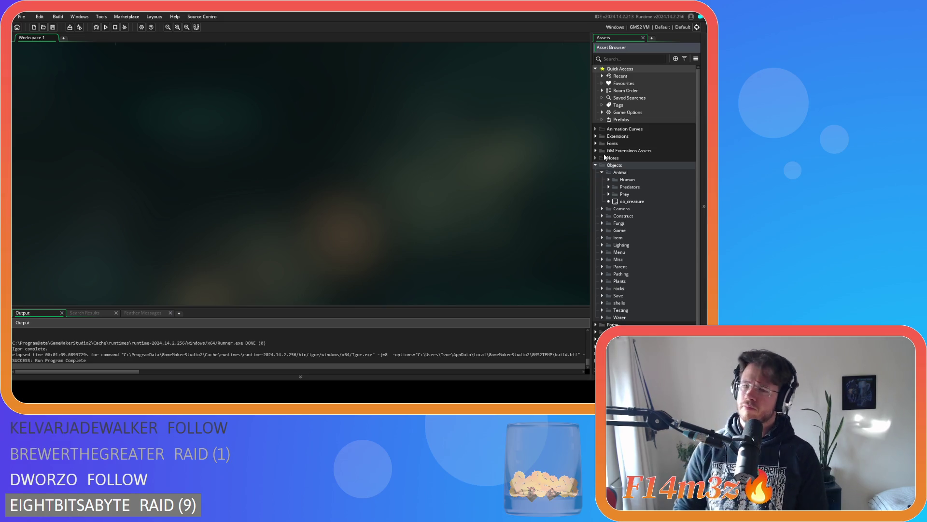
{"action": "scroll", "coordinate": [618, 205], "scroll_direction": "down", "scroll_amount": 2}
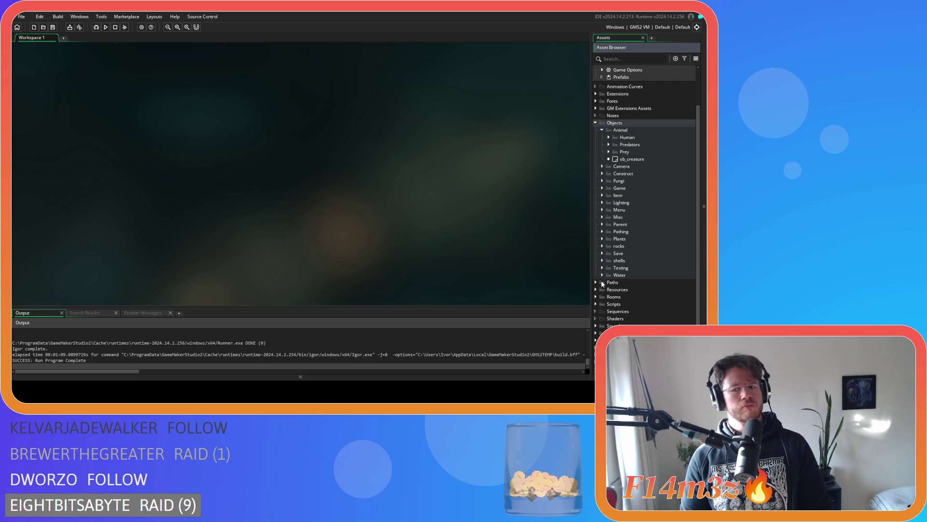
{"action": "left_click", "coordinate": [596, 304]}
{"action": "scroll", "coordinate": [597, 290], "scroll_direction": "down", "scroll_amount": 10}
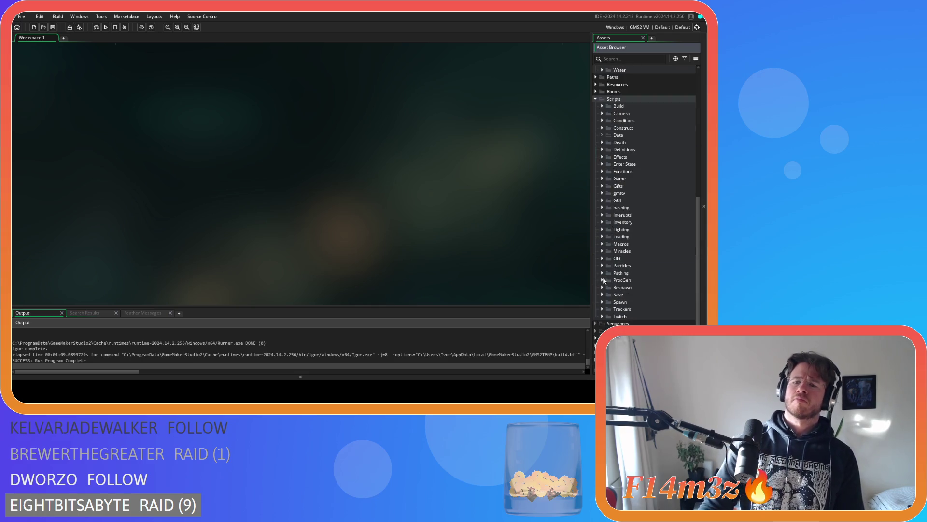
{"action": "left_click", "coordinate": [601, 237]}
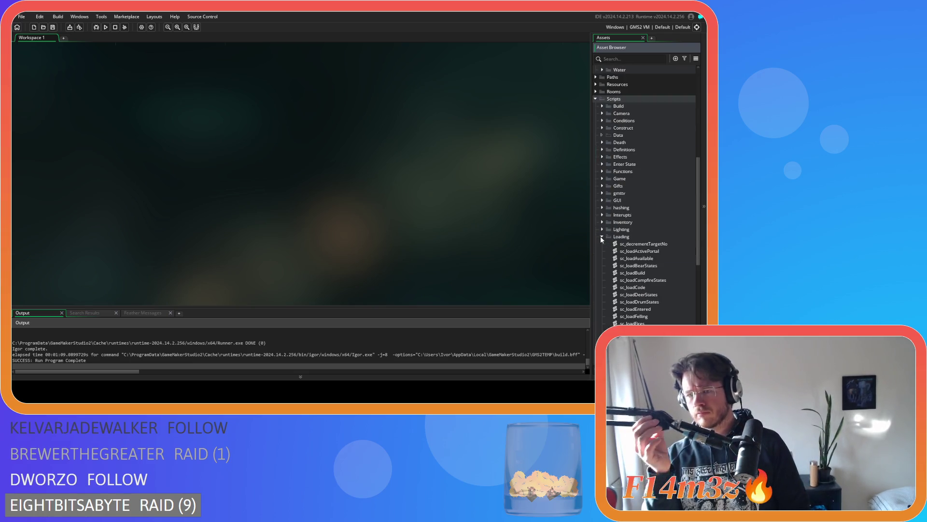
{"action": "double_click", "coordinate": [644, 244]}
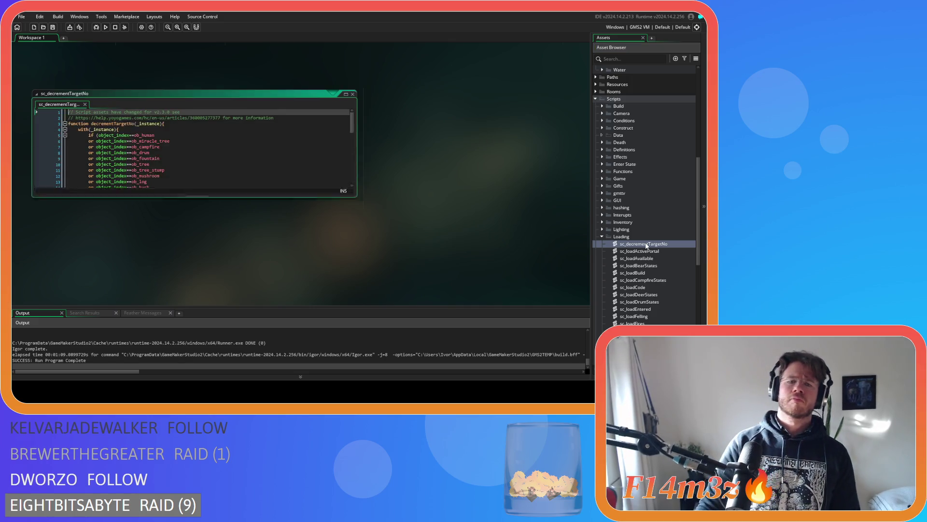
Review sc_decrementTargetNo's lower object_index checks, from ob_shrine up to ob_deer.
{"action": "scroll", "coordinate": [264, 185], "scroll_direction": "down", "scroll_amount": 3}
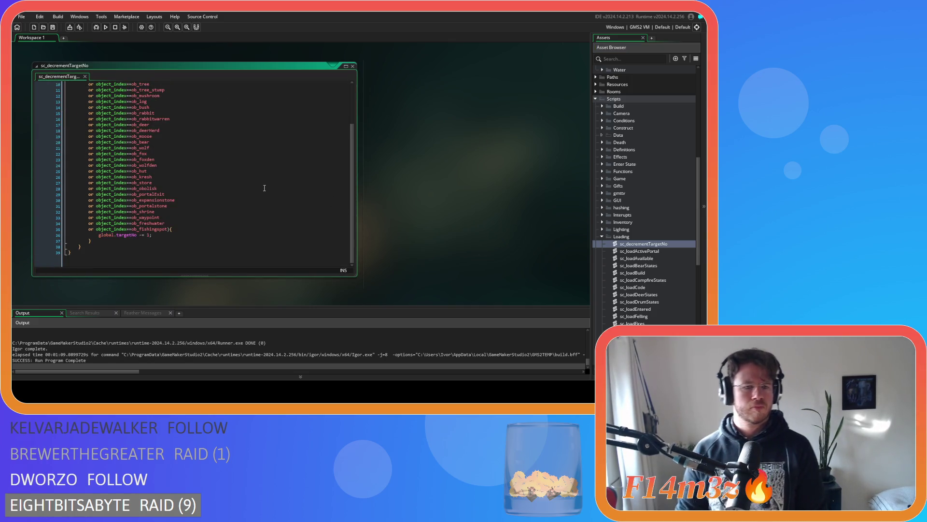
{"action": "left_click", "coordinate": [180, 234]}
{"action": "key", "text": "Up"}
{"action": "key", "text": "Up"}
{"action": "key", "text": "Up"}
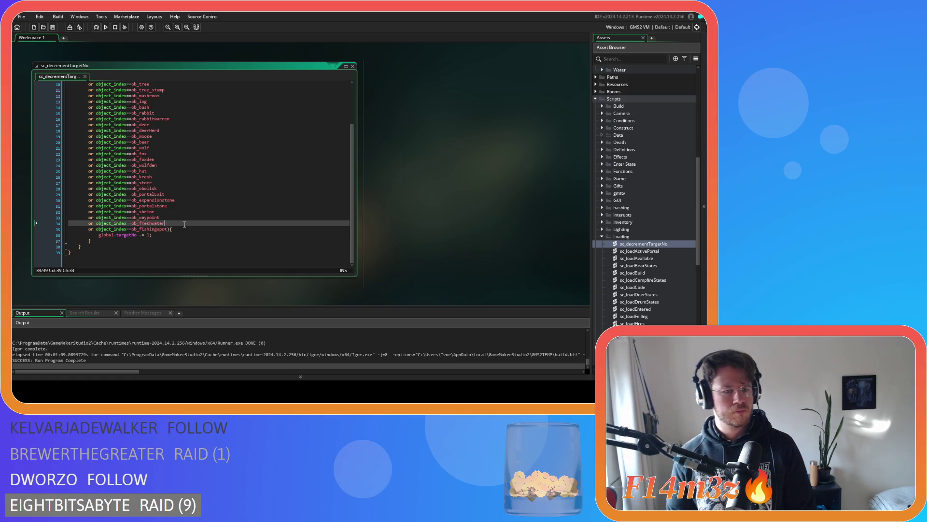
{"action": "key", "text": "Up"}
{"action": "key", "text": "Up"}
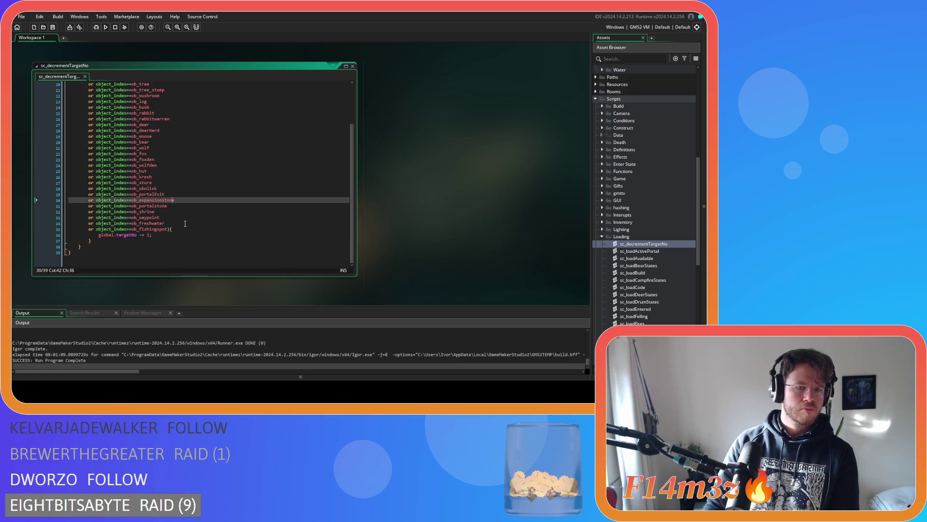
{"action": "key", "text": "Up"}
{"action": "key", "text": "Up"}
{"action": "key", "text": "Up"}
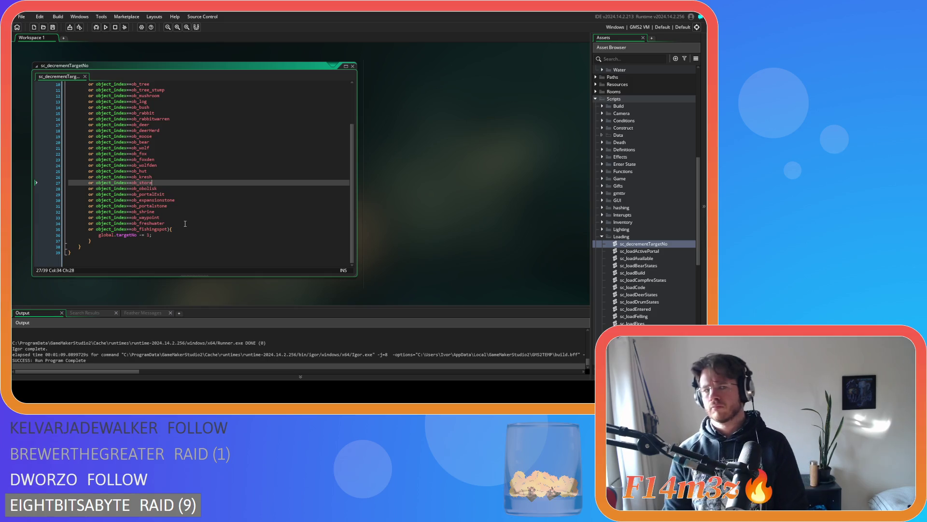
{"action": "key", "text": "Up"}
{"action": "key", "text": "Up"}
{"action": "key", "text": "Up"}
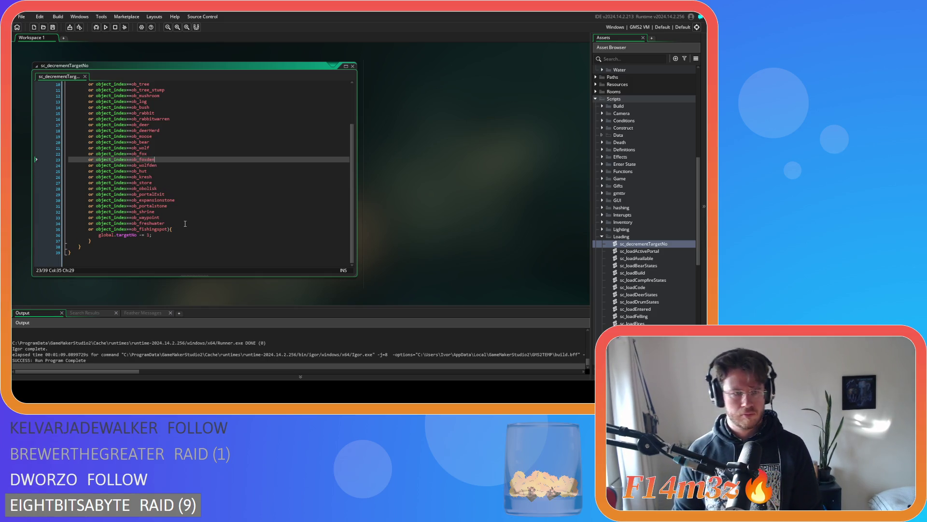
{"action": "key", "text": "Up"}
{"action": "key", "text": "Up"}
{"action": "key", "text": "Up"}
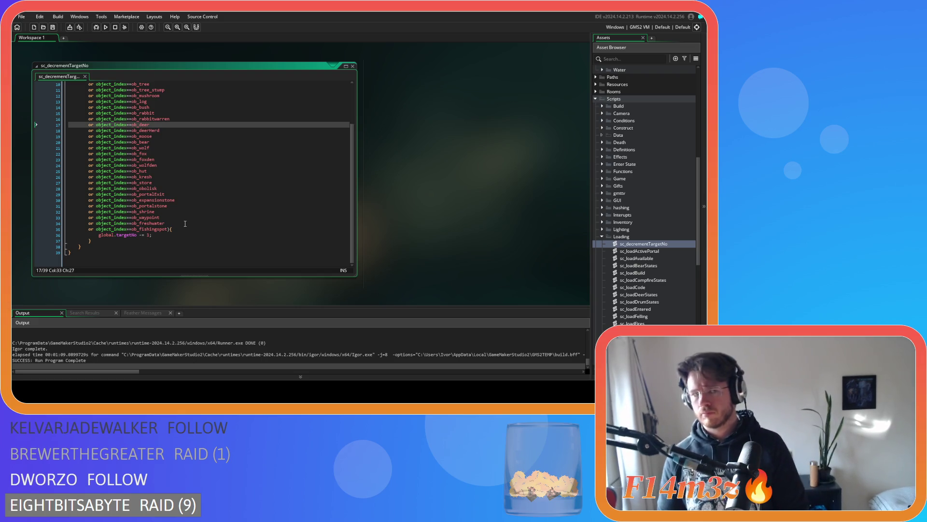
Continue up the checks past ob_drum to ob_human, then collapse the script window.
{"action": "scroll", "coordinate": [185, 224], "scroll_direction": "up", "scroll_amount": 3}
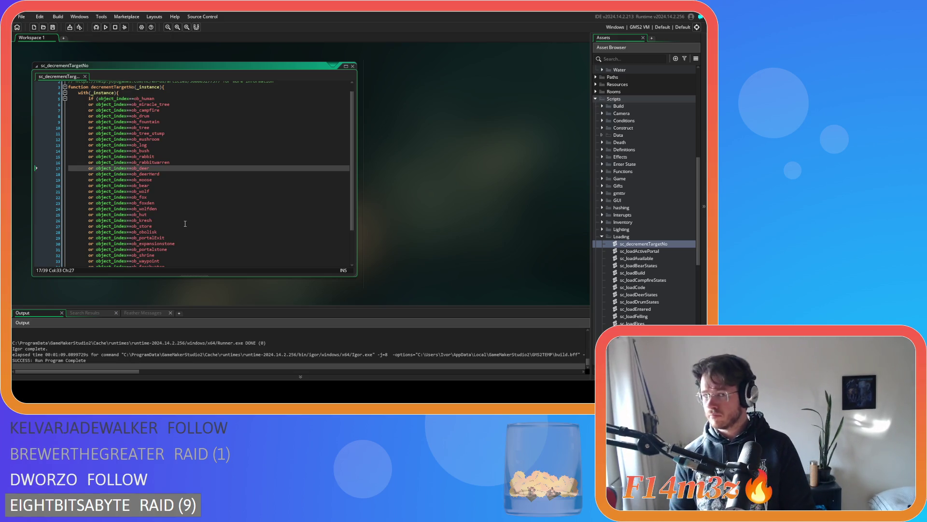
{"action": "key", "text": "Up"}
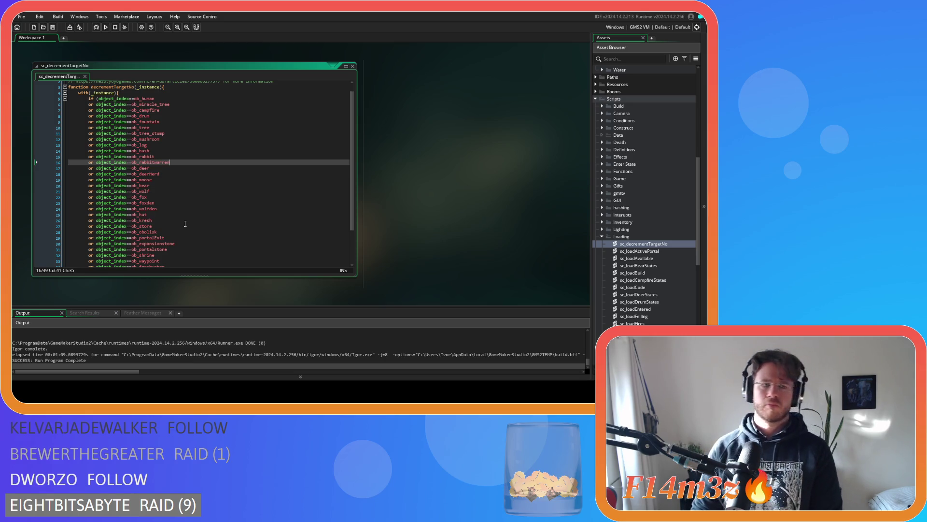
{"action": "key", "text": "Up"}
{"action": "key", "text": "Up"}
{"action": "key", "text": "Up"}
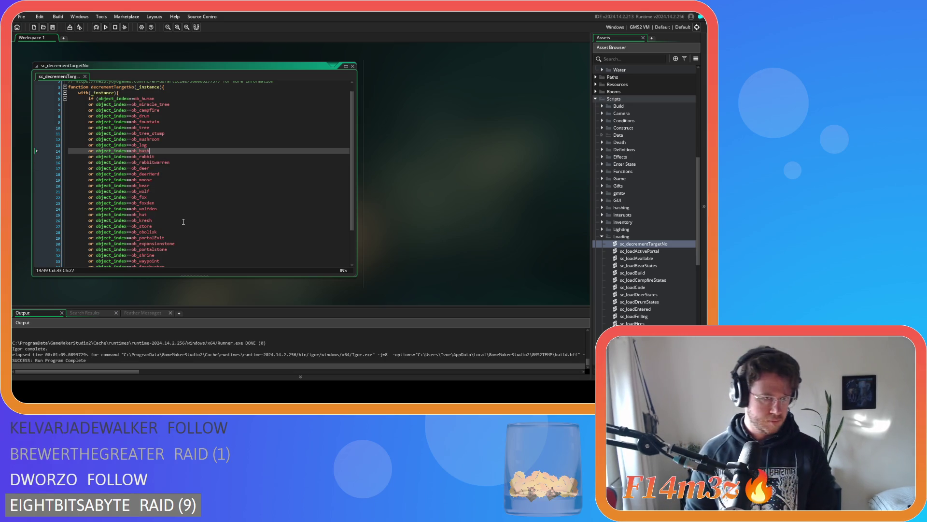
{"action": "key", "text": "Up"}
{"action": "key", "text": "Up"}
{"action": "key", "text": "Up"}
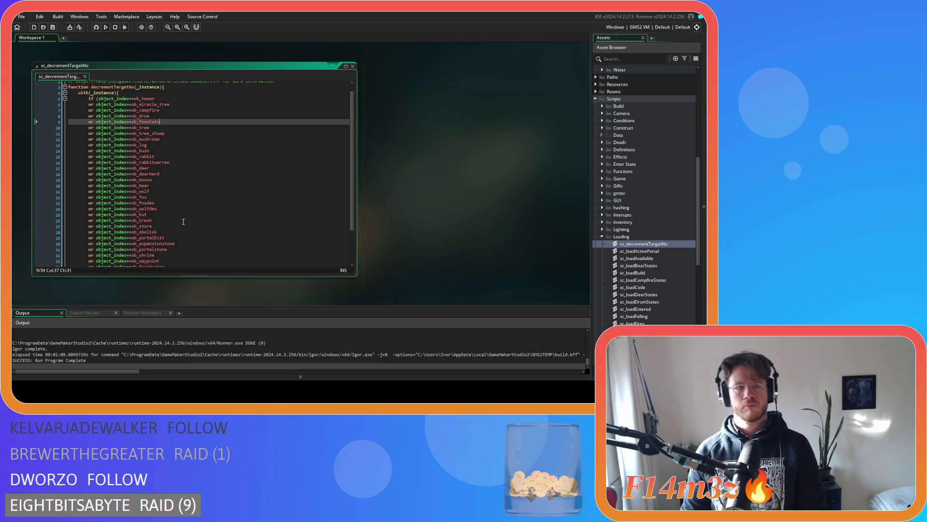
{"action": "key", "text": "Up"}
{"action": "key", "text": "Up"}
{"action": "key", "text": "Up"}
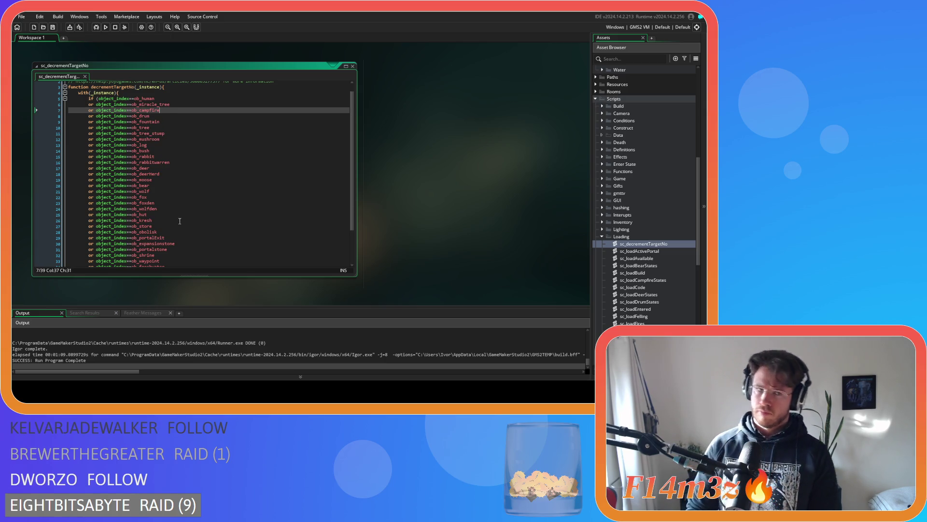
{"action": "left_click", "coordinate": [354, 67]}
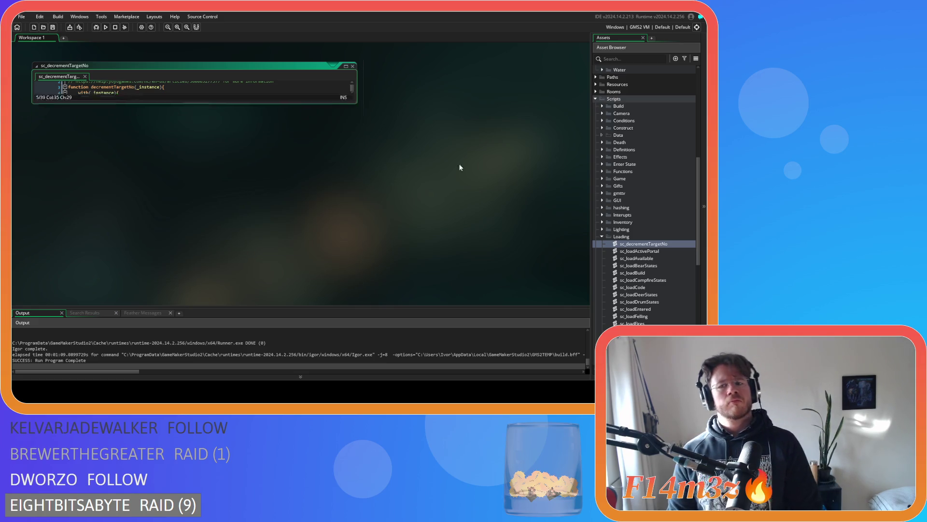
Close the script editor, fold the Scripts folder, and expand the Objects > Animal > Prey group.
{"action": "left_click", "coordinate": [601, 236]}
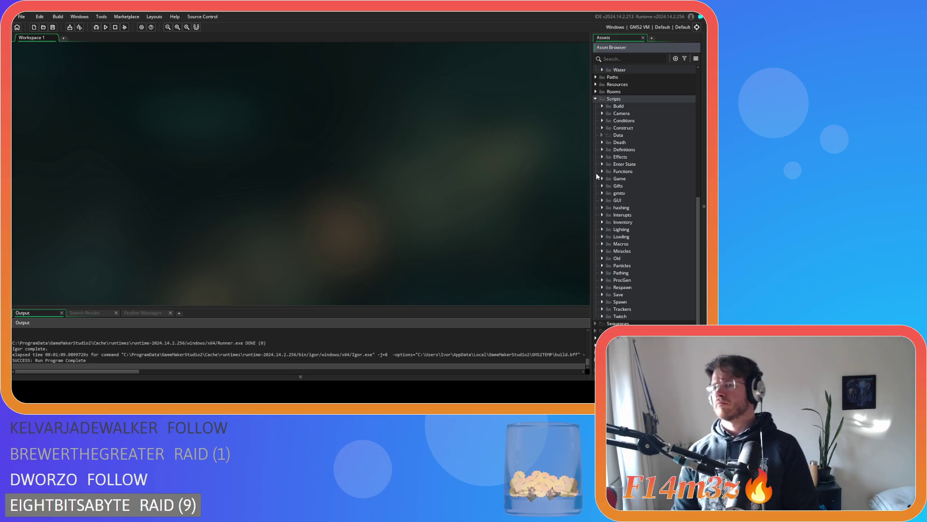
{"action": "left_click", "coordinate": [596, 99]}
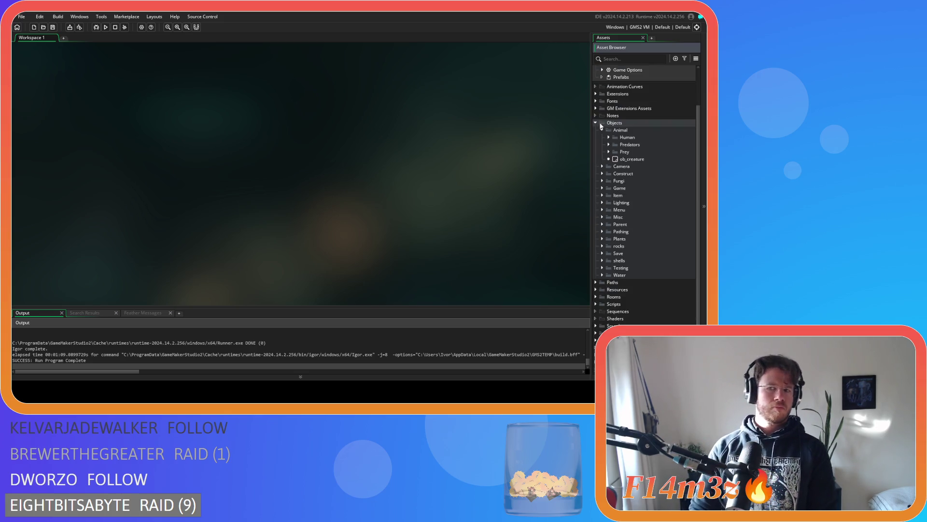
{"action": "scroll", "coordinate": [598, 121], "scroll_direction": "up", "scroll_amount": 5}
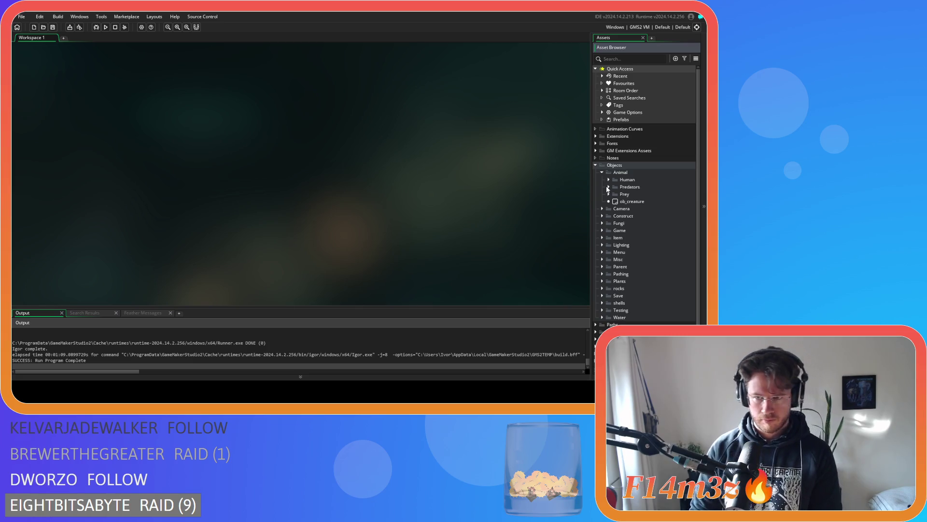
{"action": "left_click", "coordinate": [610, 194]}
Open ob_deer and view its Clean Up code that destroys its ds lists.
{"action": "double_click", "coordinate": [634, 201]}
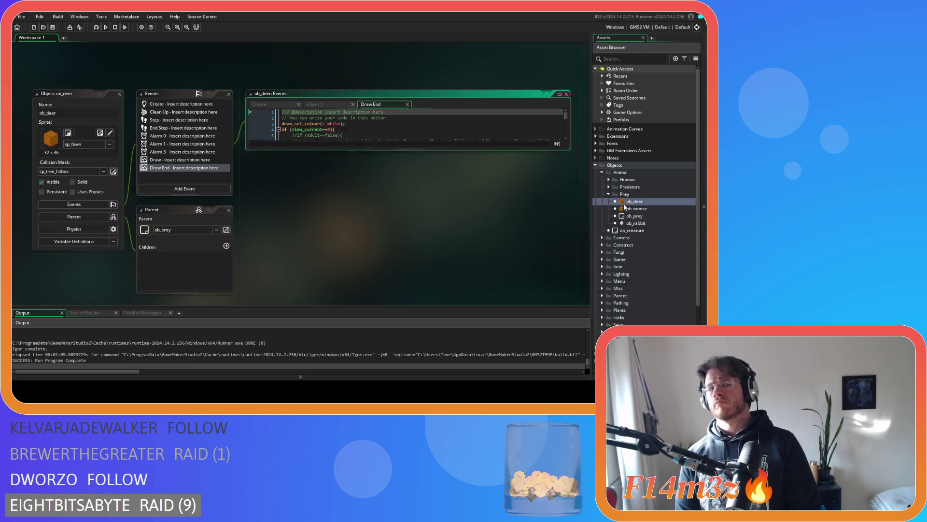
{"action": "left_click", "coordinate": [182, 112]}
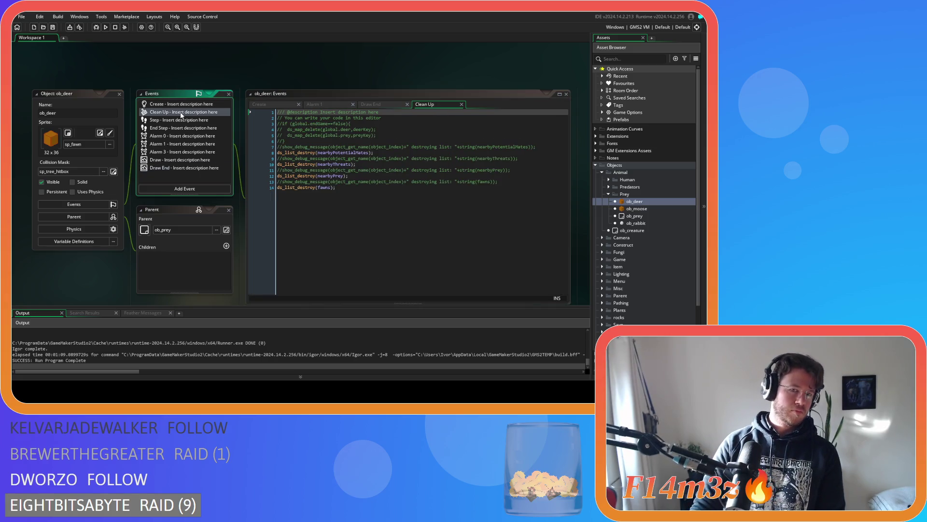
{"action": "left_click", "coordinate": [340, 207]}
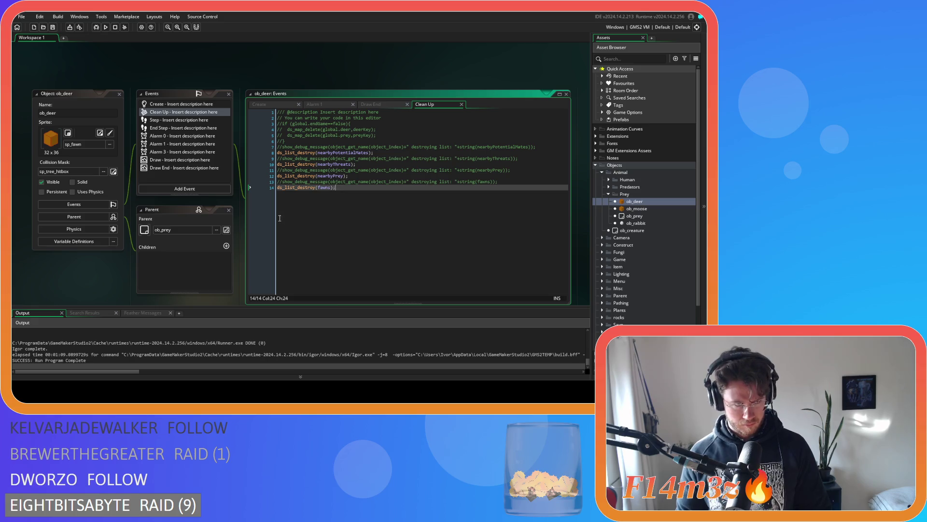
Expand the Plants objects group and open ob_miracle_tree.
{"action": "scroll", "coordinate": [609, 241], "scroll_direction": "down", "scroll_amount": 5}
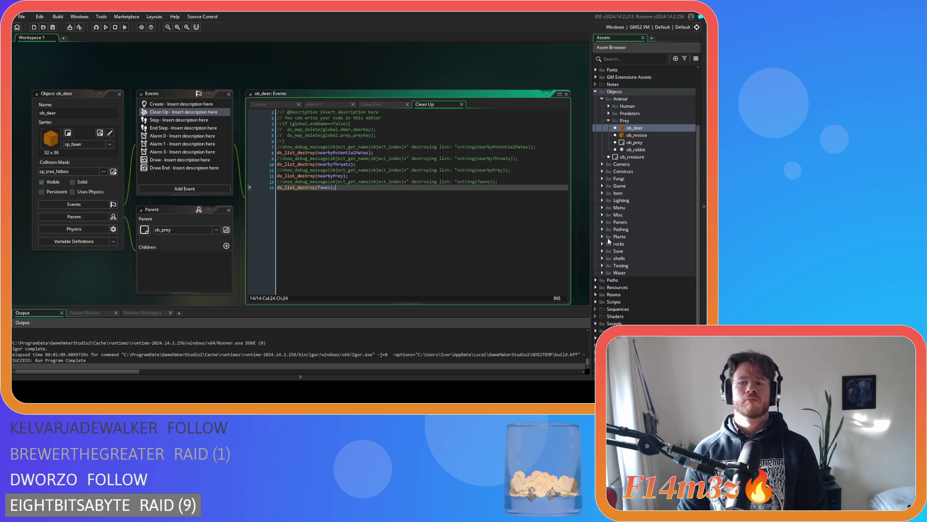
{"action": "left_click", "coordinate": [603, 237]}
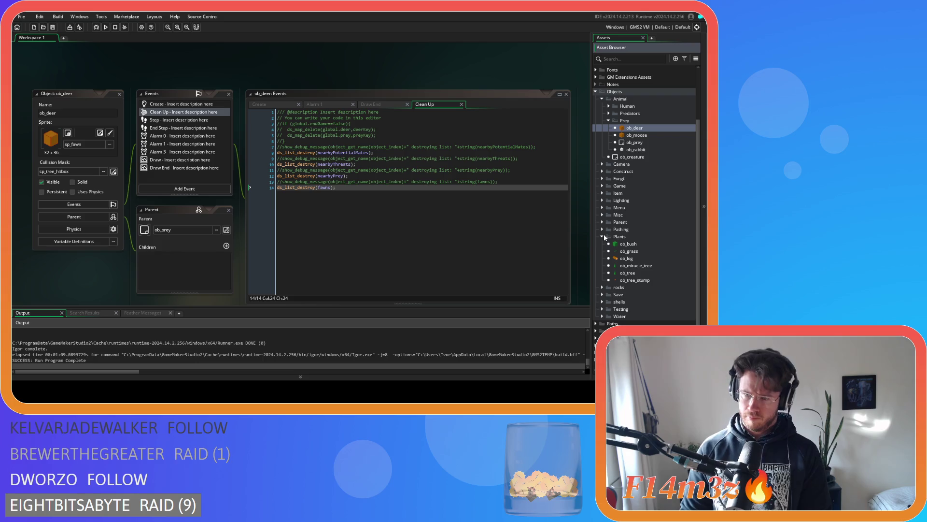
{"action": "double_click", "coordinate": [629, 266]}
Check the Clean Up code of ob_tree and ob_miracle_tree, then close all editor windows.
{"action": "double_click", "coordinate": [627, 274]}
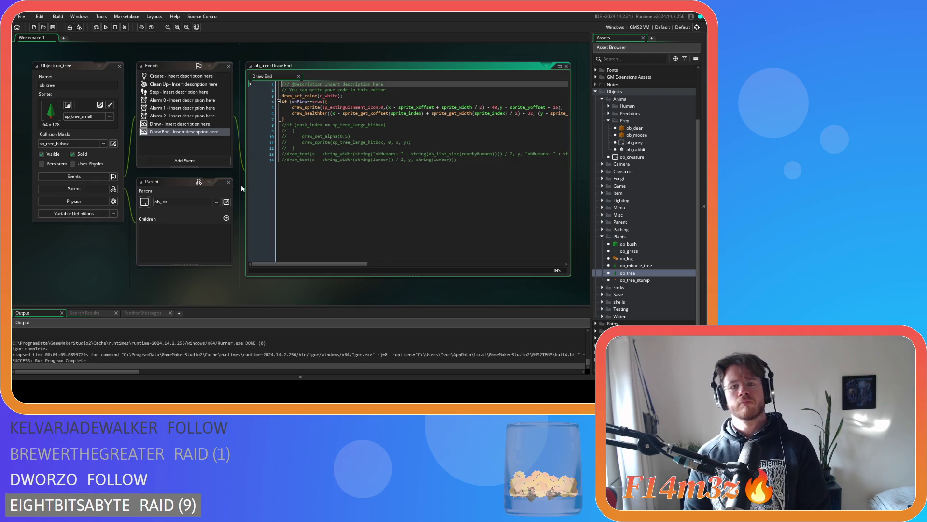
{"action": "left_click", "coordinate": [174, 87]}
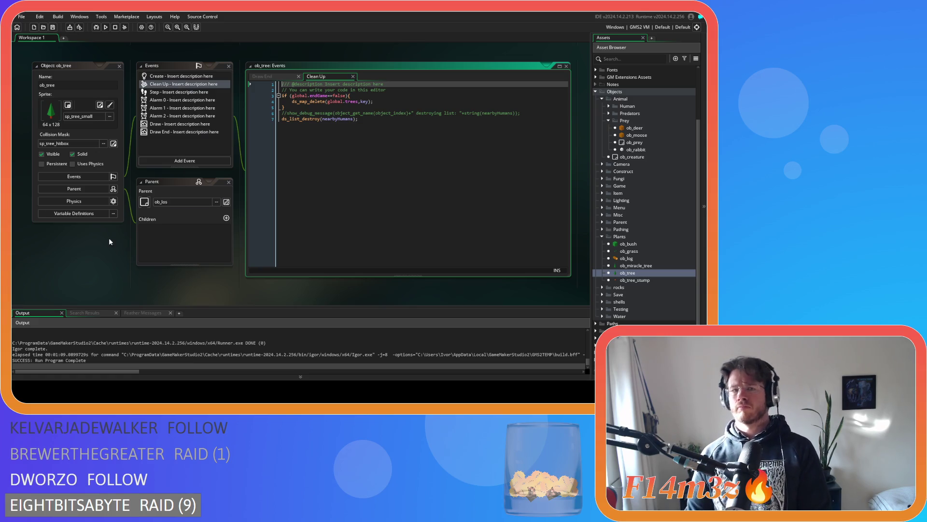
{"action": "scroll", "coordinate": [106, 241], "scroll_direction": "up", "scroll_amount": 10}
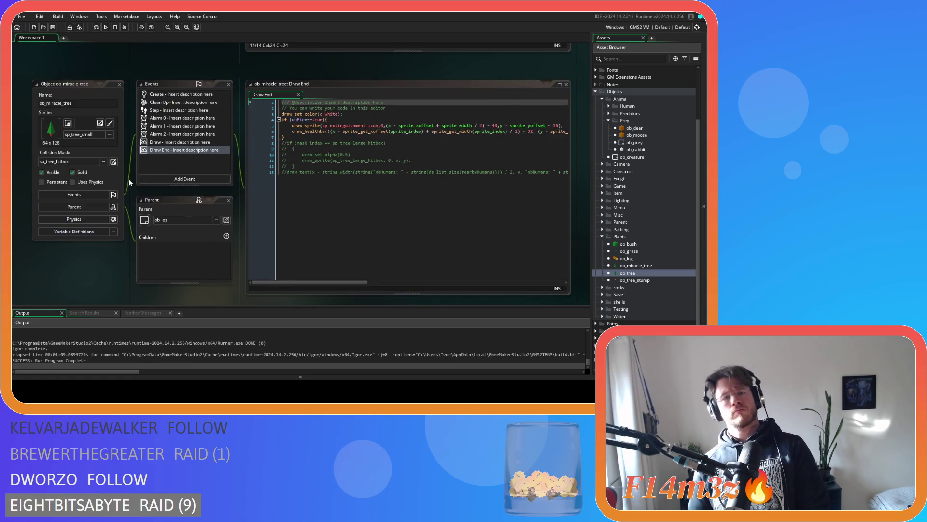
{"action": "left_click", "coordinate": [169, 102]}
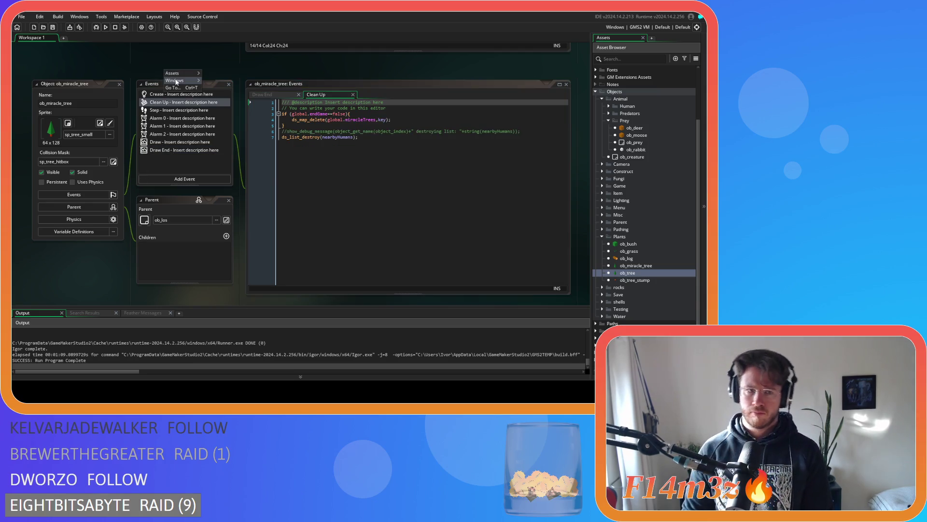
{"action": "right_click", "coordinate": [201, 81]}
{"action": "left_click", "coordinate": [211, 120]}
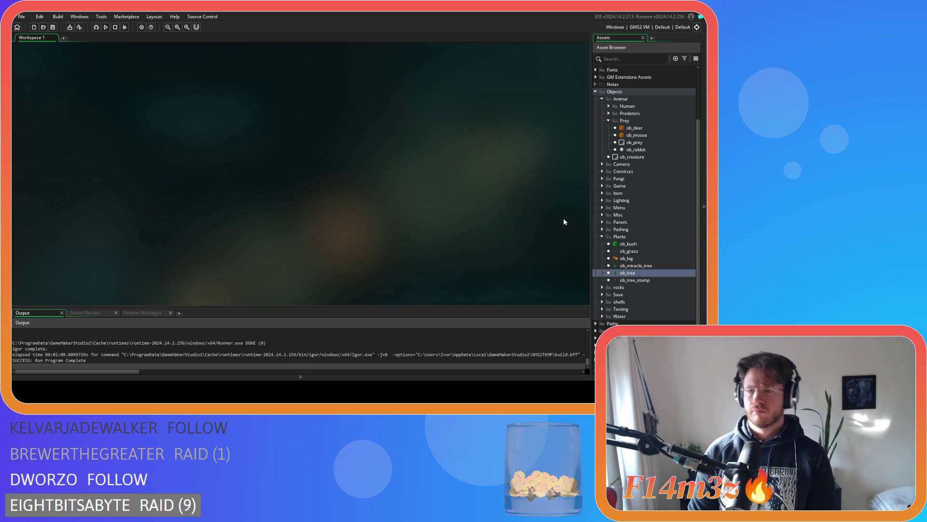
Fold away the Plants, Prey, Animal and Objects folders in the asset tree.
{"action": "left_click", "coordinate": [601, 236]}
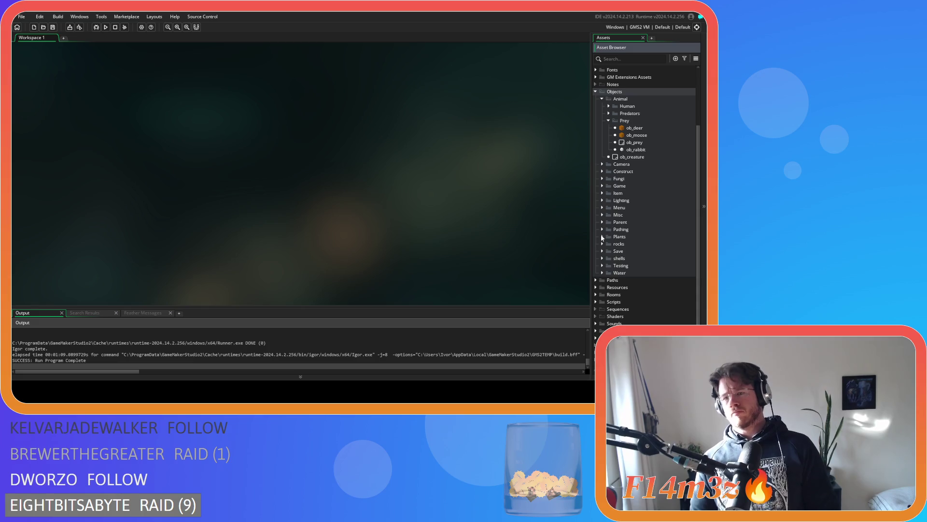
{"action": "left_click", "coordinate": [609, 121]}
{"action": "left_click", "coordinate": [605, 132]}
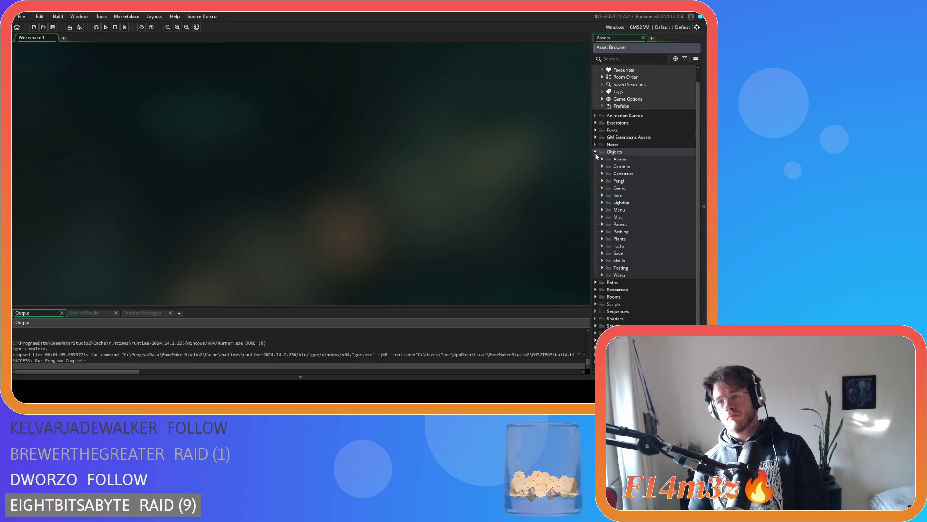
{"action": "left_click", "coordinate": [596, 152]}
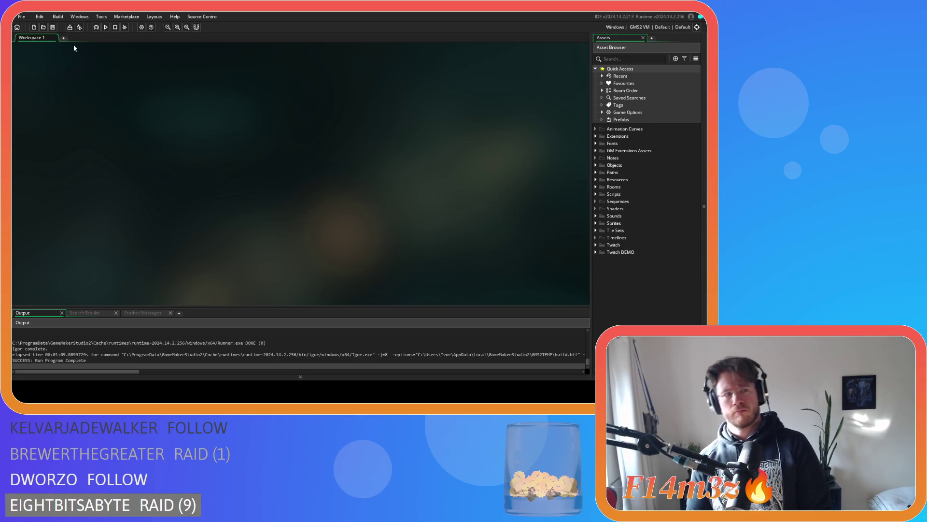
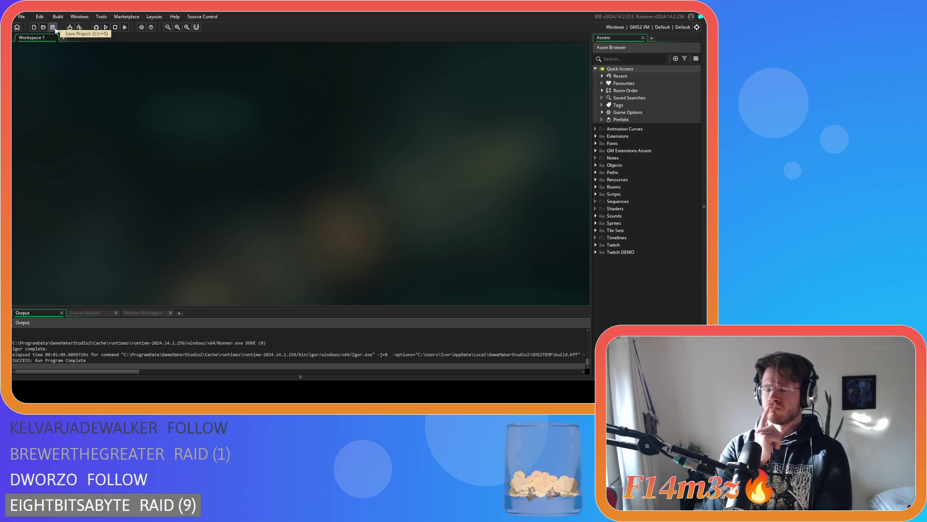
Open ob_mushroom from Objects > Fungi and look over its Create code.
{"action": "left_click", "coordinate": [595, 165]}
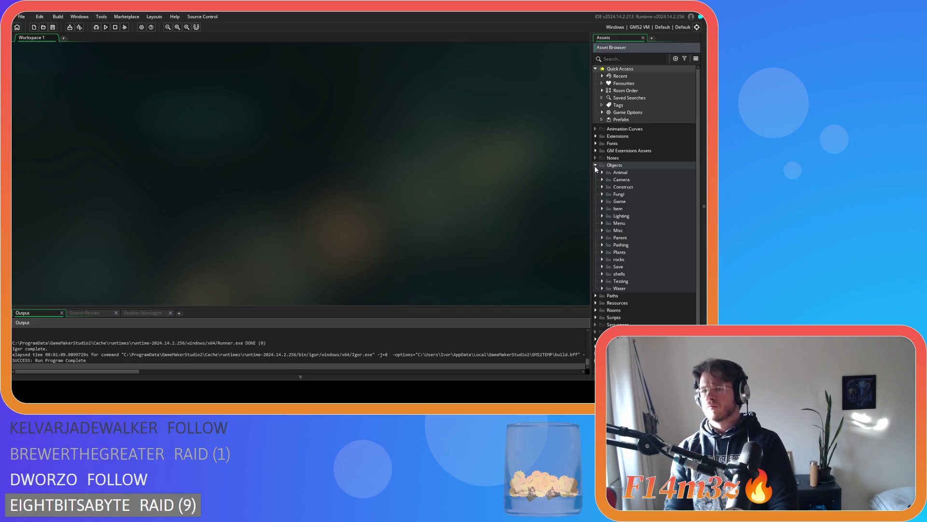
{"action": "left_click", "coordinate": [602, 194]}
{"action": "double_click", "coordinate": [634, 202]}
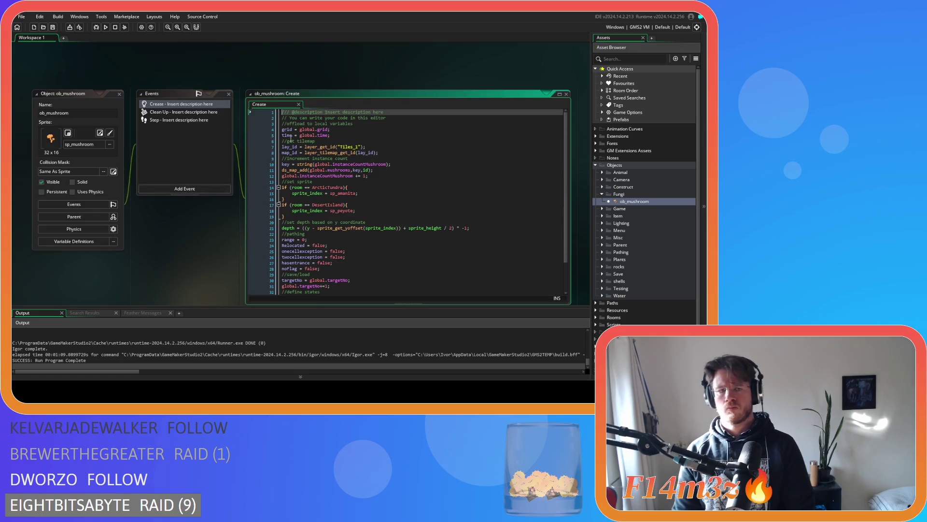
{"action": "scroll", "coordinate": [319, 151], "scroll_direction": "down", "scroll_amount": 2}
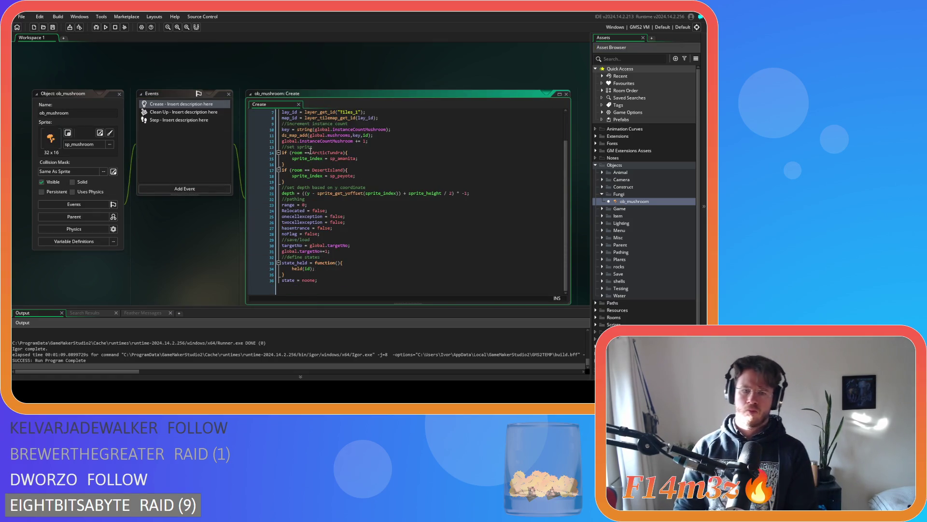
{"action": "left_click", "coordinate": [119, 93]}
Collapse the Fungi and Objects folders and launch the game with F5.
{"action": "right_click", "coordinate": [163, 165]}
{"action": "mouse_move", "coordinate": [192, 176]}
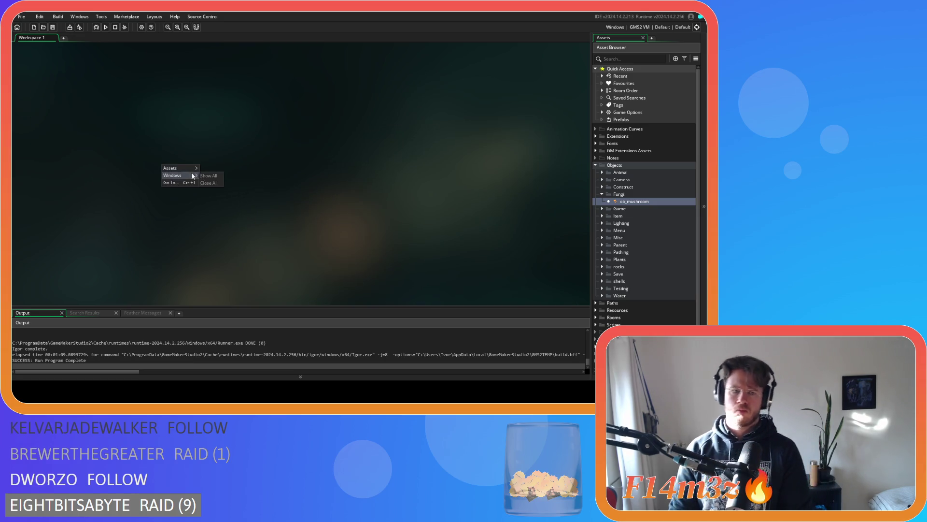
{"action": "left_click", "coordinate": [236, 189]}
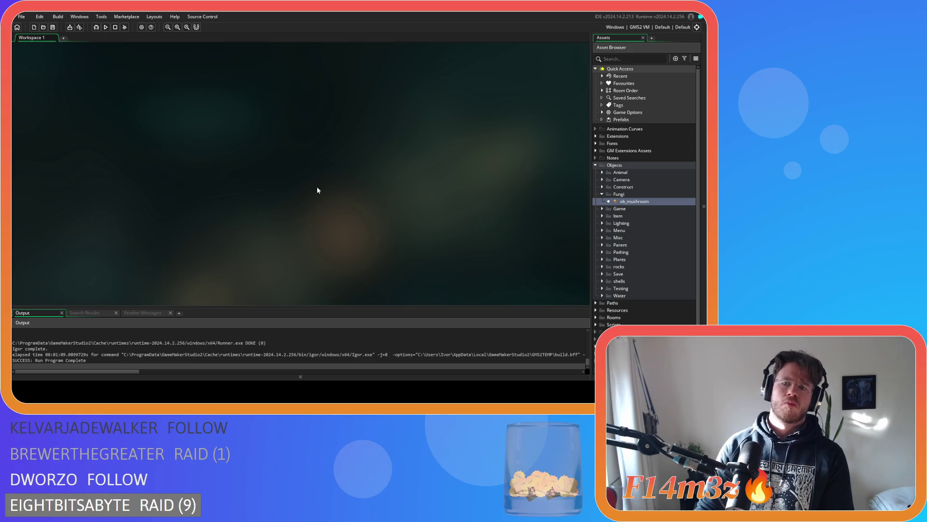
{"action": "left_click", "coordinate": [602, 194]}
{"action": "left_click", "coordinate": [595, 165]}
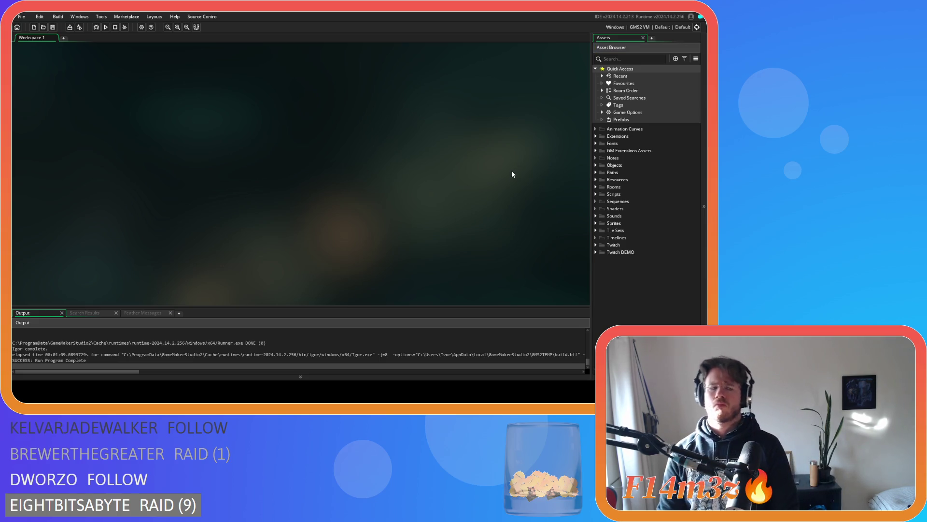
{"action": "key", "text": "F5"}
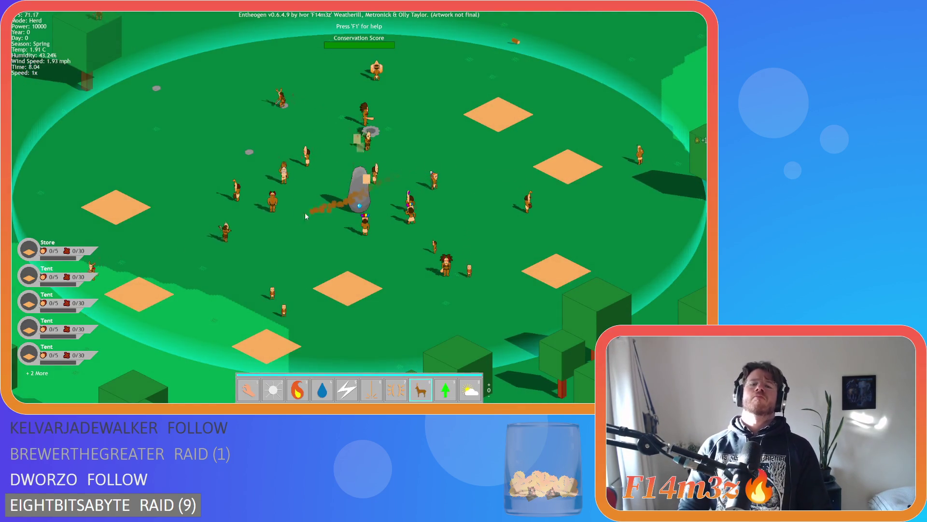
Plant trees, show labels, and haul trees into the Store and left Tent for lumber.
{"action": "key", "text": "Tab"}
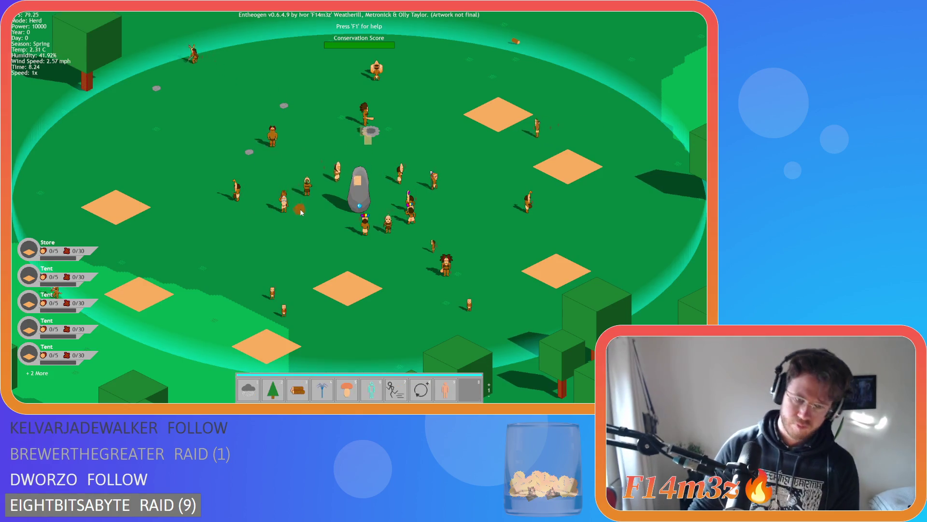
{"action": "left_click", "coordinate": [306, 221]}
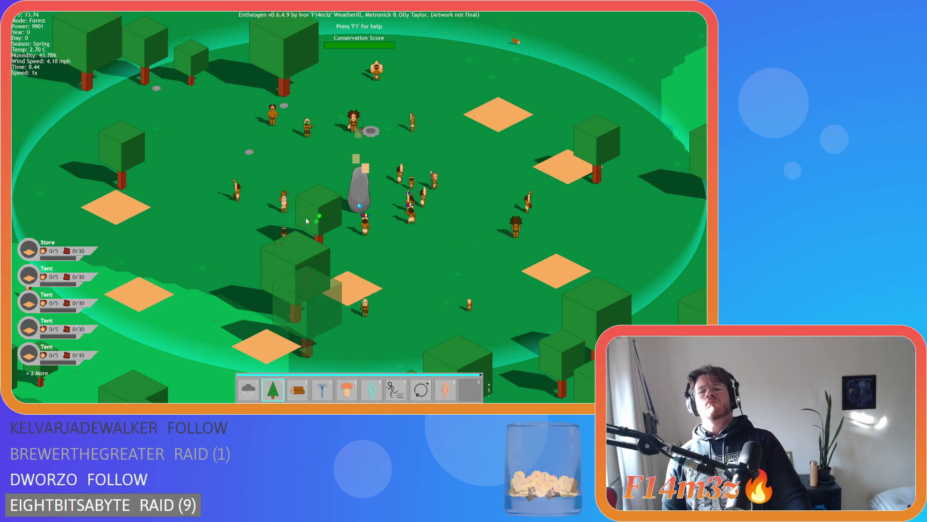
{"action": "key", "text": "Escape"}
{"action": "key", "text": "alt"}
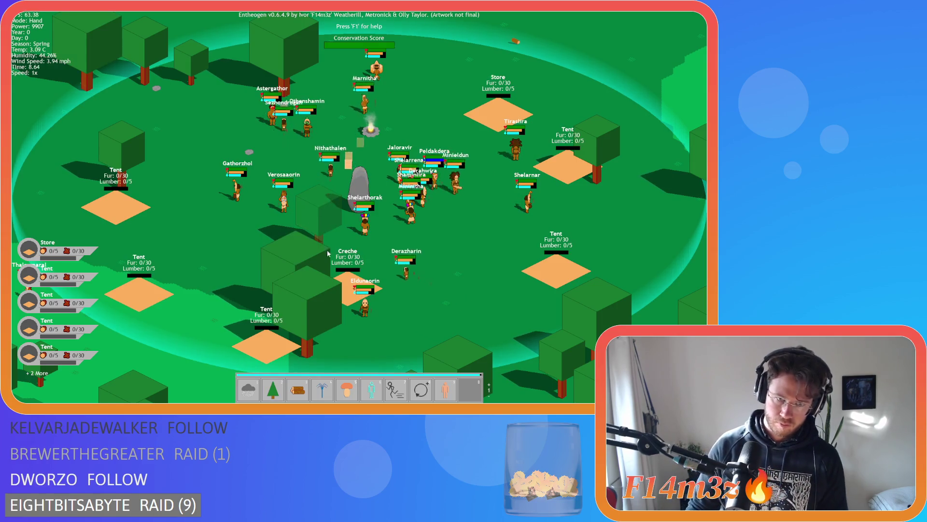
{"action": "mouse_move", "coordinate": [549, 264]}
{"action": "left_mouse_down"}
{"action": "mouse_move", "coordinate": [520, 125]}
{"action": "mouse_move", "coordinate": [487, 103]}
{"action": "mouse_move", "coordinate": [476, 140]}
{"action": "mouse_move", "coordinate": [563, 155]}
{"action": "mouse_move", "coordinate": [333, 287]}
{"action": "left_mouse_up"}
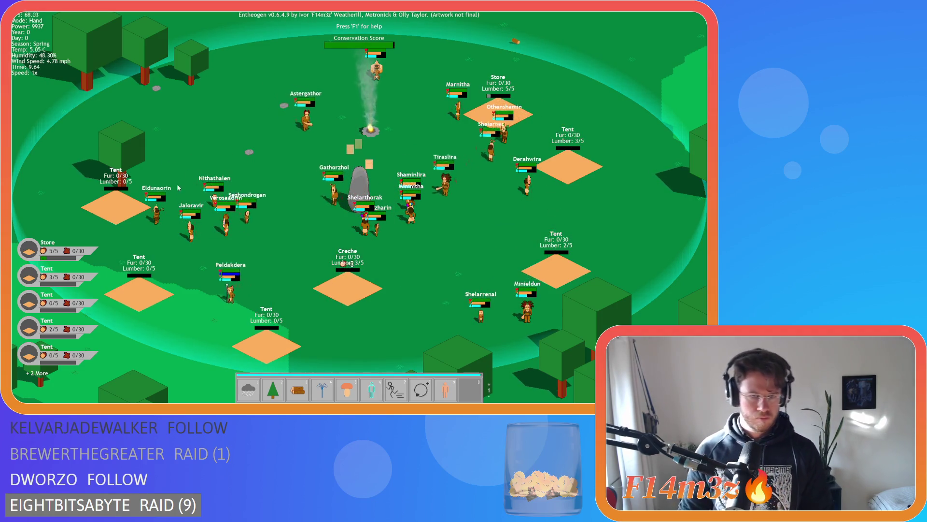
{"action": "left_click_drag", "start_coordinate": [190, 68], "coordinate": [139, 283]}
{"action": "left_click_drag", "start_coordinate": [145, 67], "coordinate": [132, 211]}
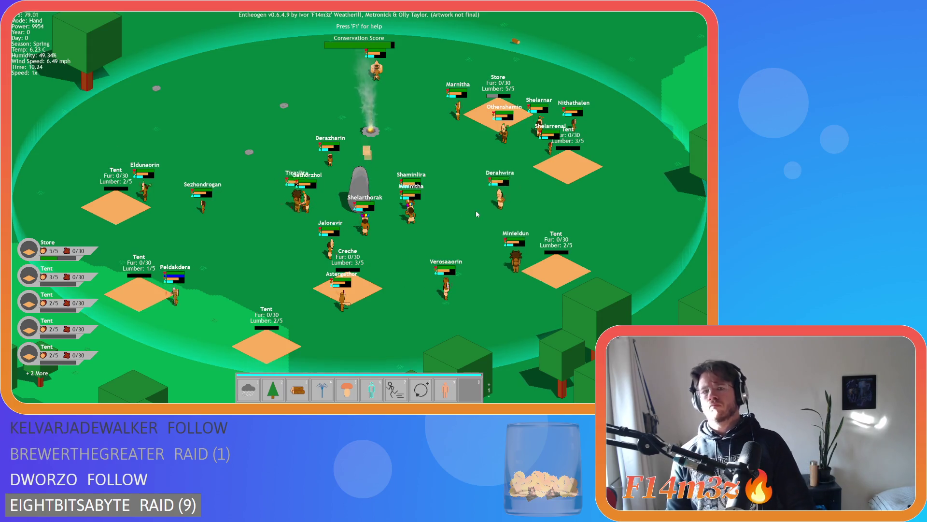
Summon deer and carry three into the Store to fill its fur.
{"action": "scroll", "coordinate": [434, 223], "scroll_direction": "down", "scroll_amount": 1}
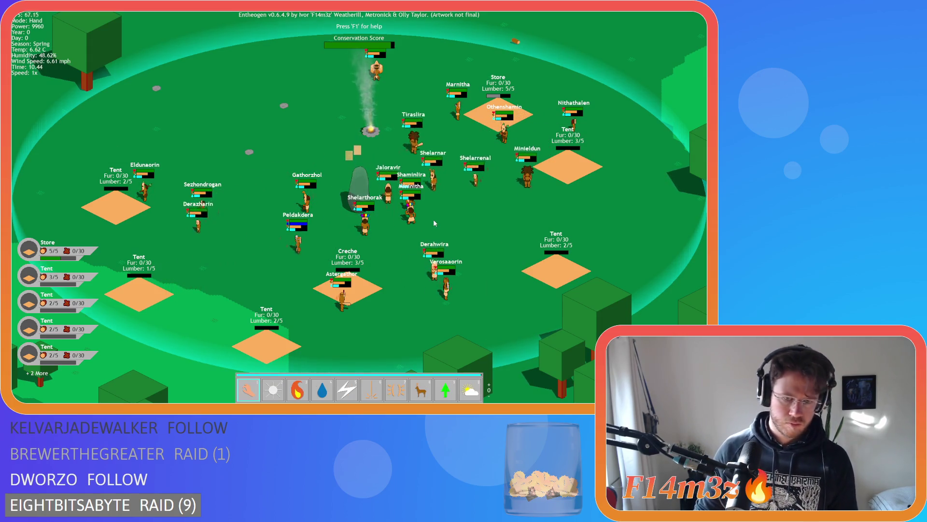
{"action": "key", "text": "8"}
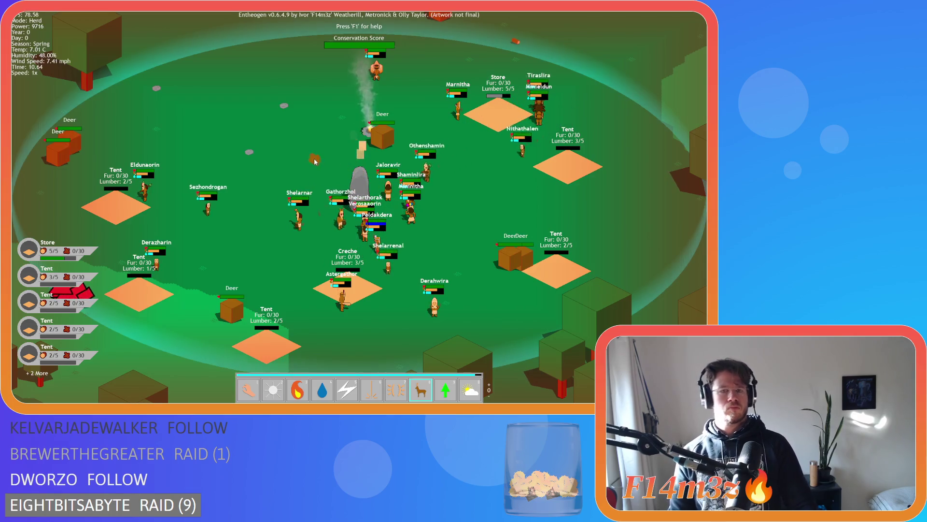
{"action": "key", "text": "1"}
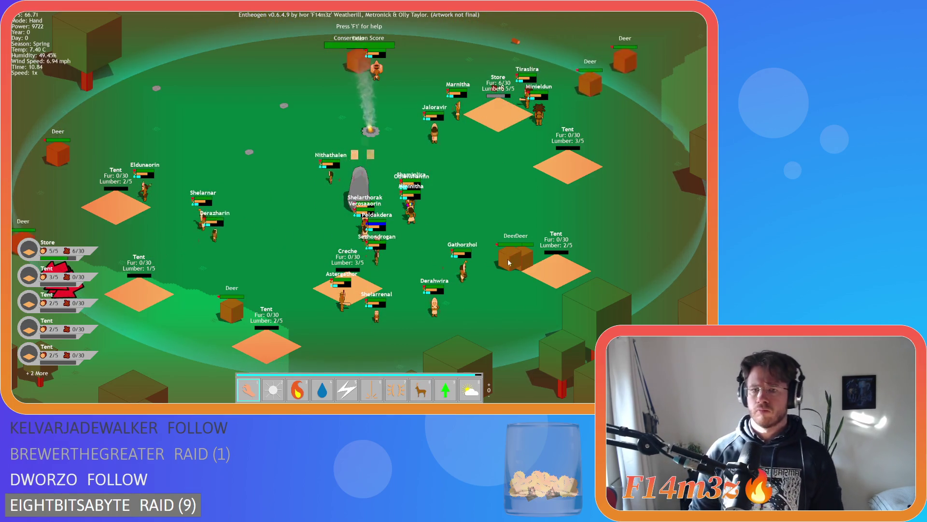
{"action": "left_click_drag", "start_coordinate": [508, 261], "coordinate": [502, 114]}
{"action": "left_click_drag", "start_coordinate": [264, 290], "coordinate": [492, 180]}
{"action": "mouse_move", "coordinate": [285, 164]}
{"action": "left_mouse_down"}
{"action": "mouse_move", "coordinate": [537, 84]}
{"action": "mouse_move", "coordinate": [596, 155]}
{"action": "mouse_move", "coordinate": [588, 213]}
{"action": "mouse_move", "coordinate": [596, 155]}
{"action": "left_mouse_up"}
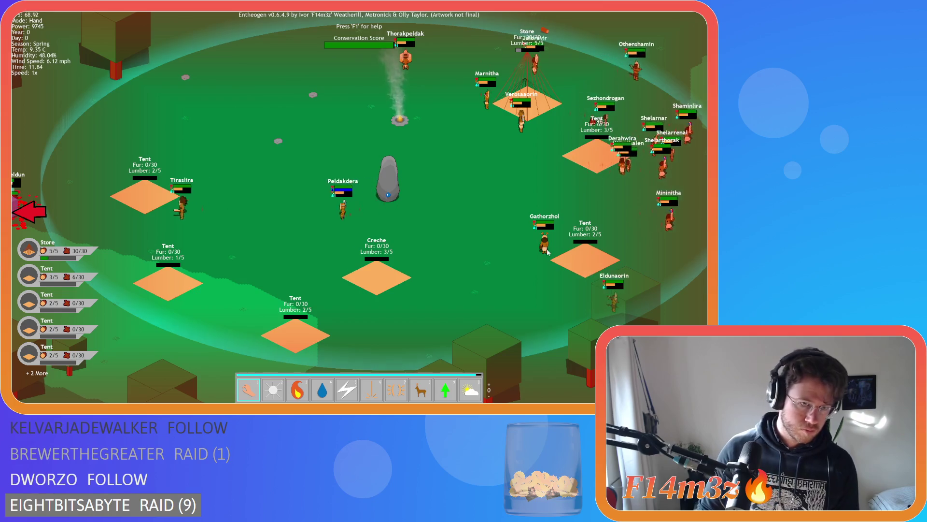
{"action": "key", "text": "a"}
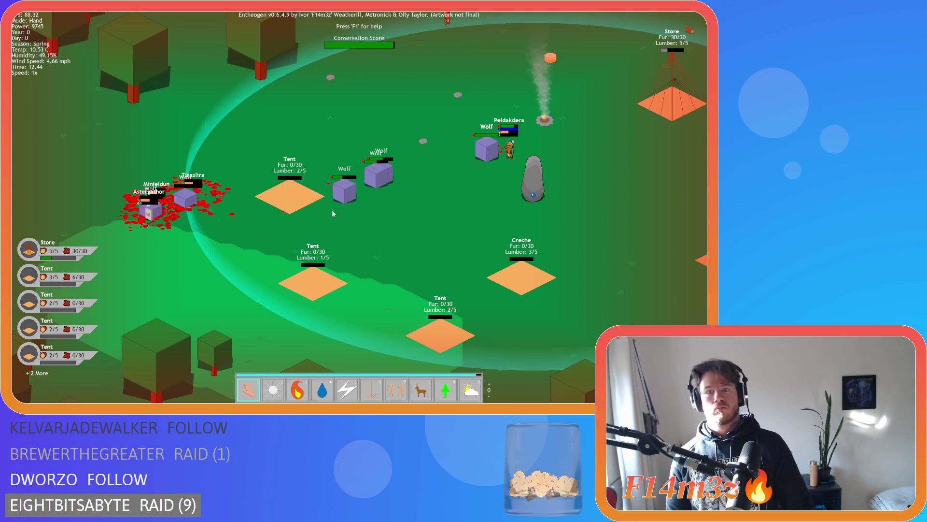
Pan over the Store, forest and river, and check the tribe overview.
{"action": "key", "text": "d"}
{"action": "key", "text": "w"}
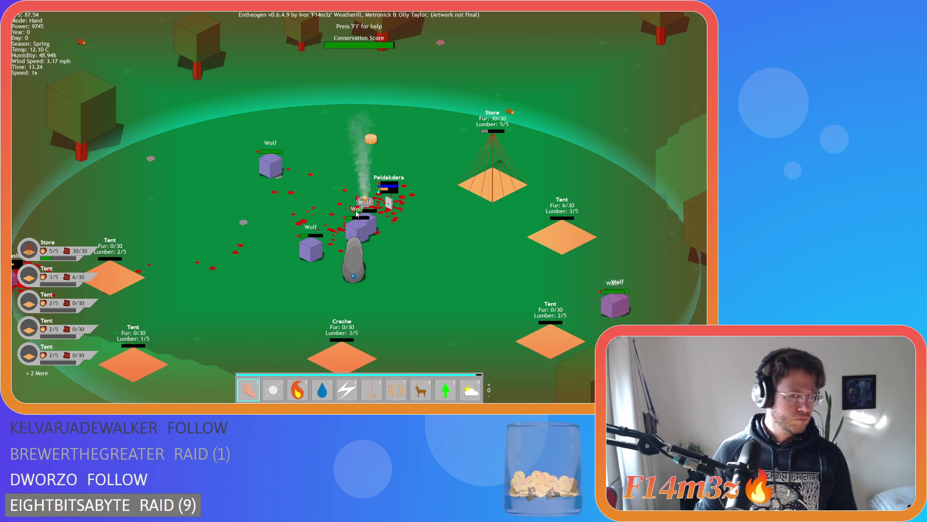
{"action": "scroll", "coordinate": [357, 214], "scroll_direction": "down", "scroll_amount": 5}
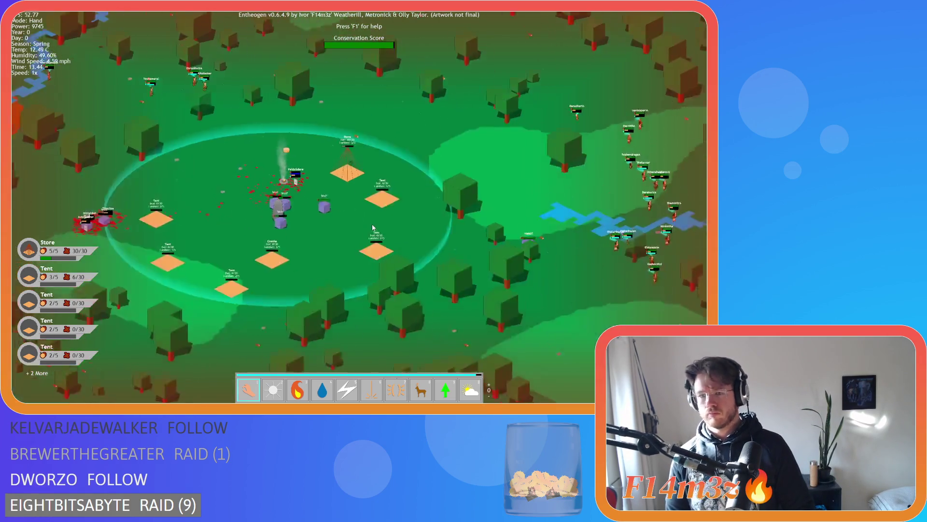
{"action": "key", "text": "d"}
{"action": "key", "text": "s"}
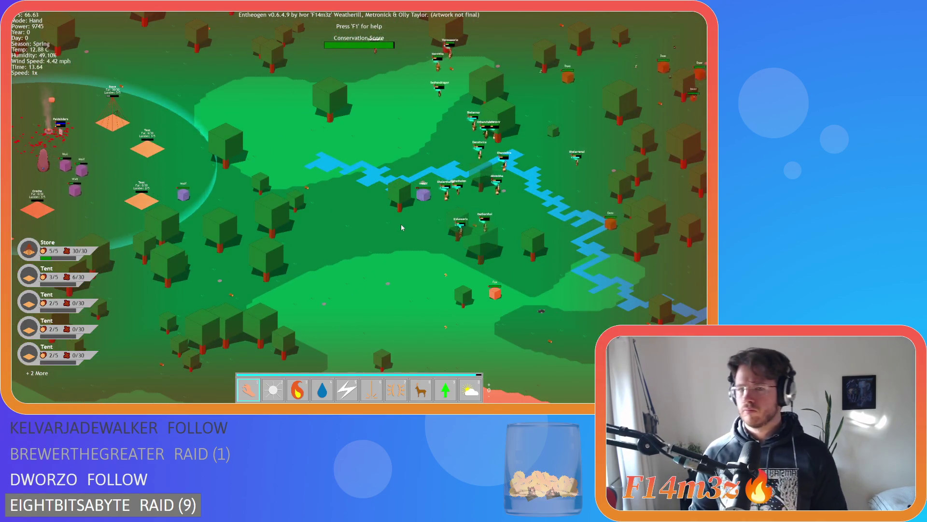
{"action": "key", "text": "t"}
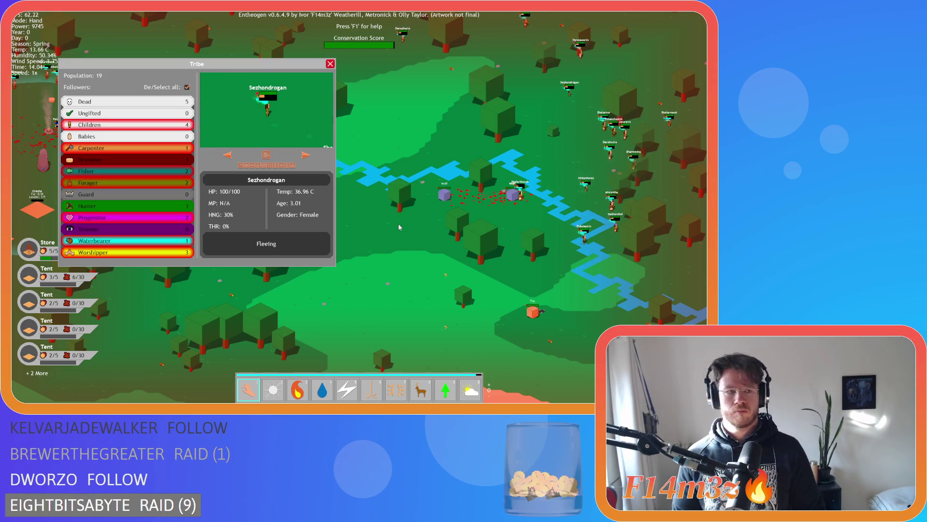
{"action": "key", "text": "t"}
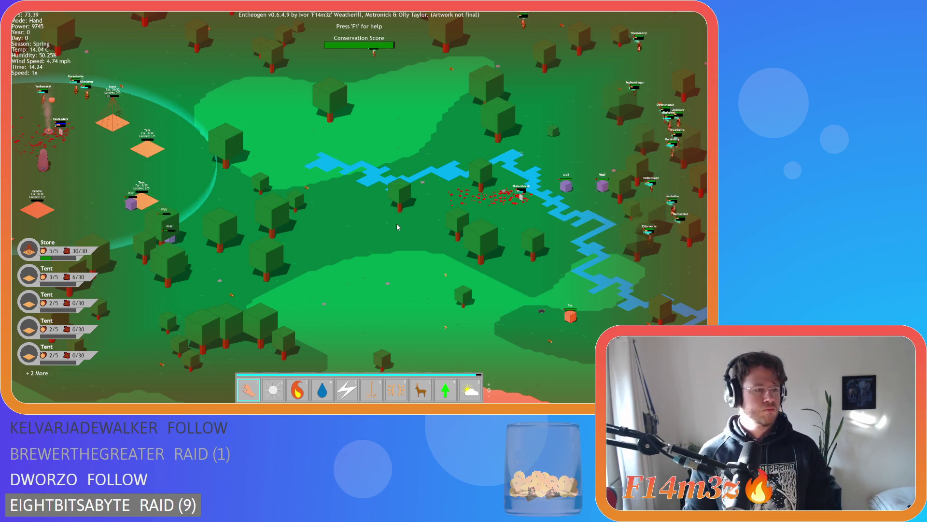
Quit the session to the title screen and start a new game world.
{"action": "key", "text": "Escape"}
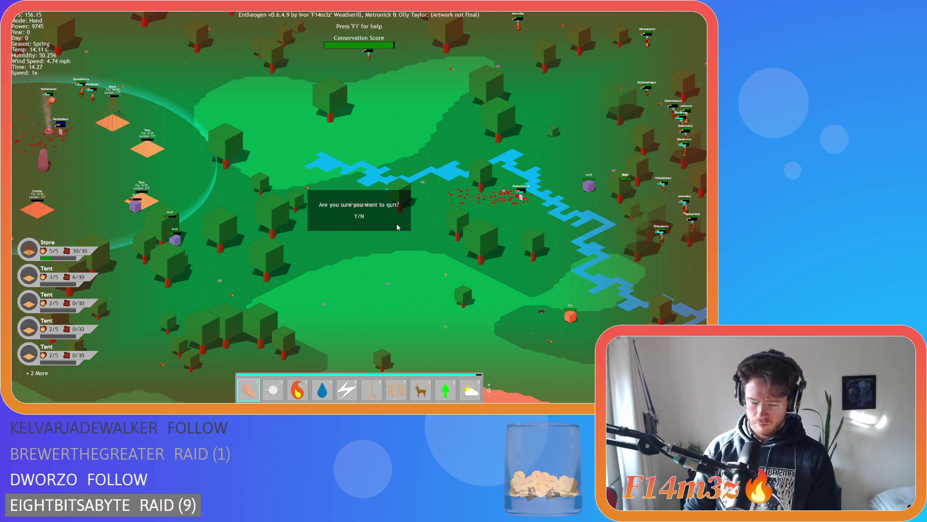
{"action": "key", "text": "y"}
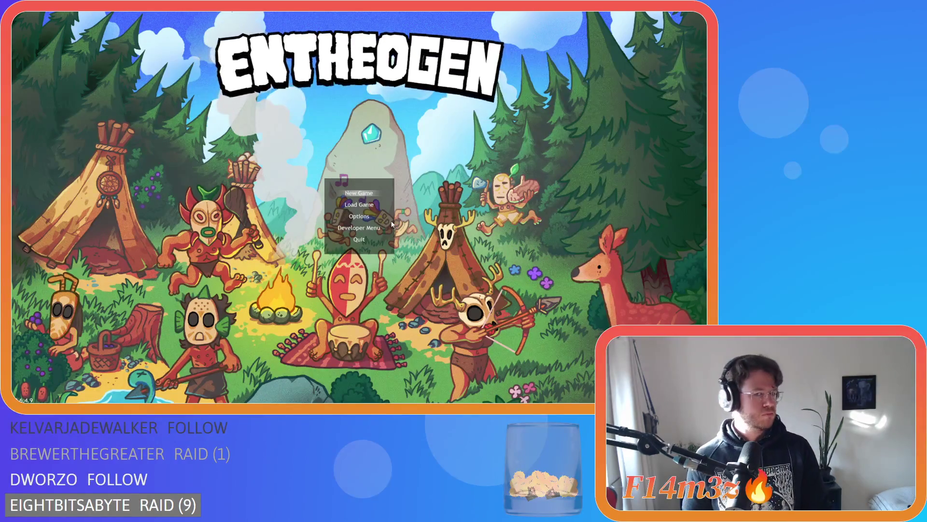
{"action": "left_click", "coordinate": [392, 224]}
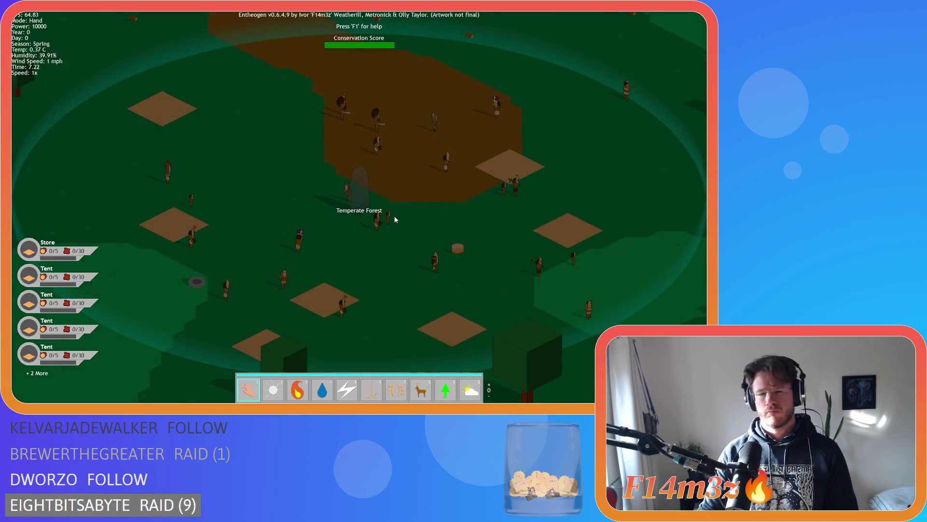
Plant trees beside the monolith, show labels, and carry a tree into the camp.
{"action": "scroll", "coordinate": [392, 220], "scroll_direction": "up", "scroll_amount": 1}
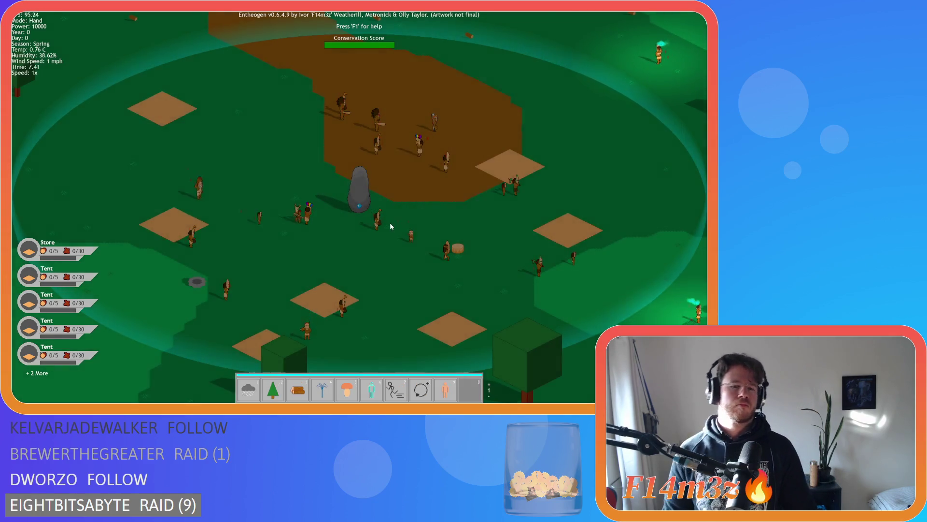
{"action": "key", "text": "2"}
{"action": "left_click", "coordinate": [314, 185]}
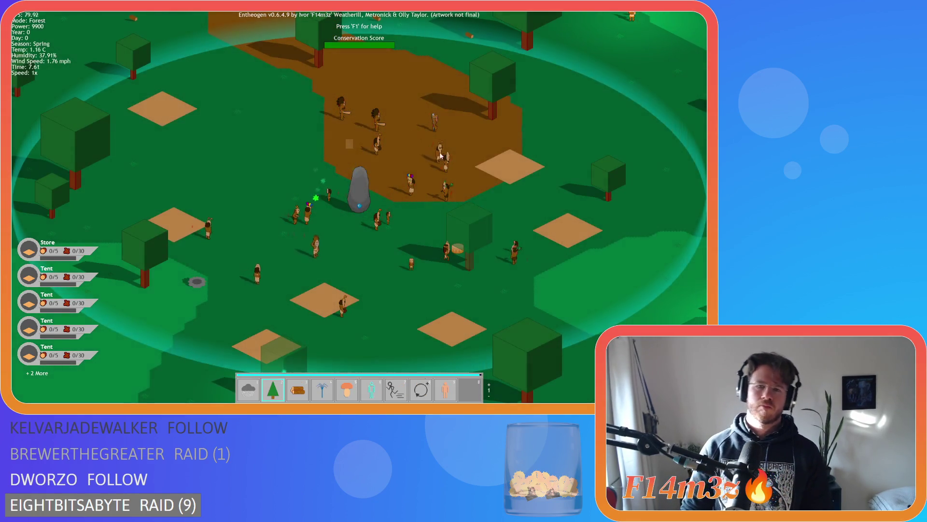
{"action": "key", "text": "Escape"}
{"action": "key", "text": "alt"}
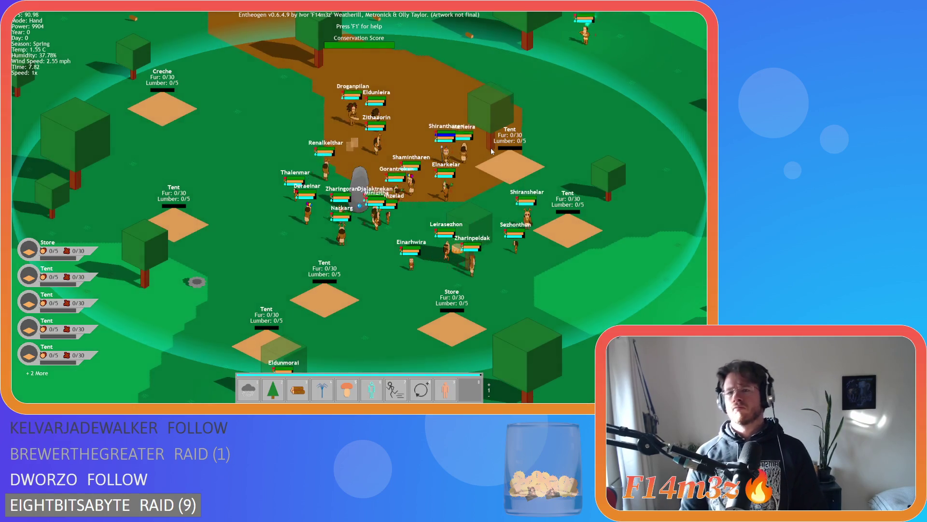
{"action": "left_click", "coordinate": [491, 145]}
{"action": "mouse_move", "coordinate": [458, 331]}
{"action": "left_mouse_down"}
{"action": "mouse_move", "coordinate": [434, 358]}
{"action": "mouse_move", "coordinate": [449, 325]}
{"action": "left_mouse_up"}
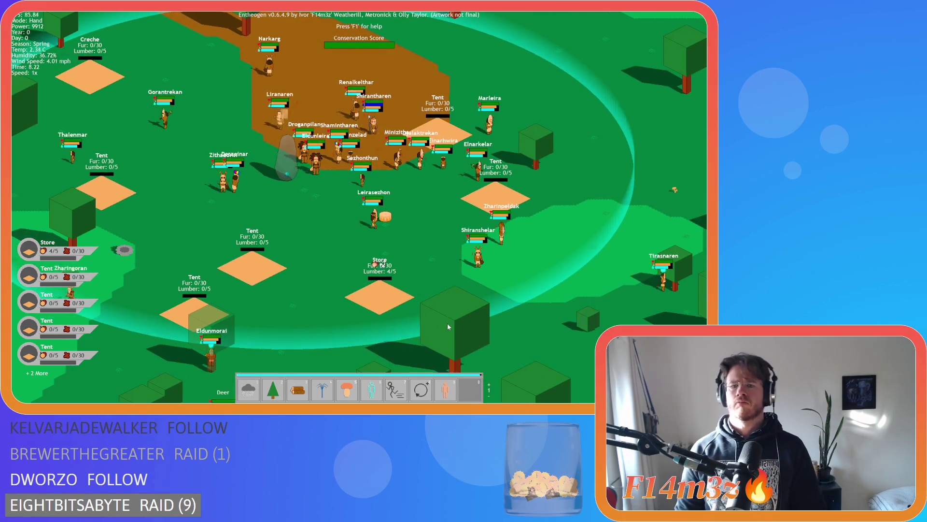
{"action": "left_click_drag", "start_coordinate": [224, 325], "coordinate": [305, 325]}
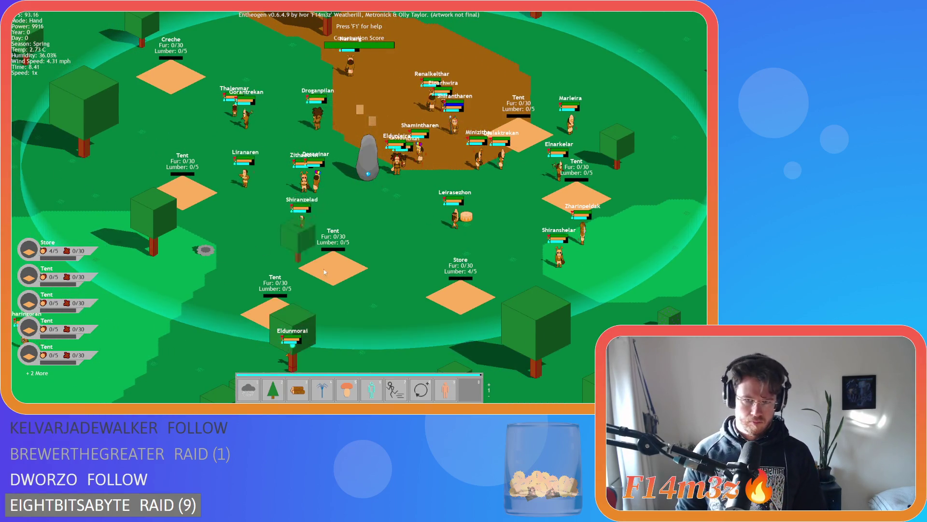
{"action": "mouse_move", "coordinate": [464, 291]}
{"action": "left_mouse_down"}
{"action": "mouse_move", "coordinate": [370, 232]}
{"action": "mouse_move", "coordinate": [466, 261]}
{"action": "mouse_move", "coordinate": [550, 308]}
{"action": "left_mouse_up"}
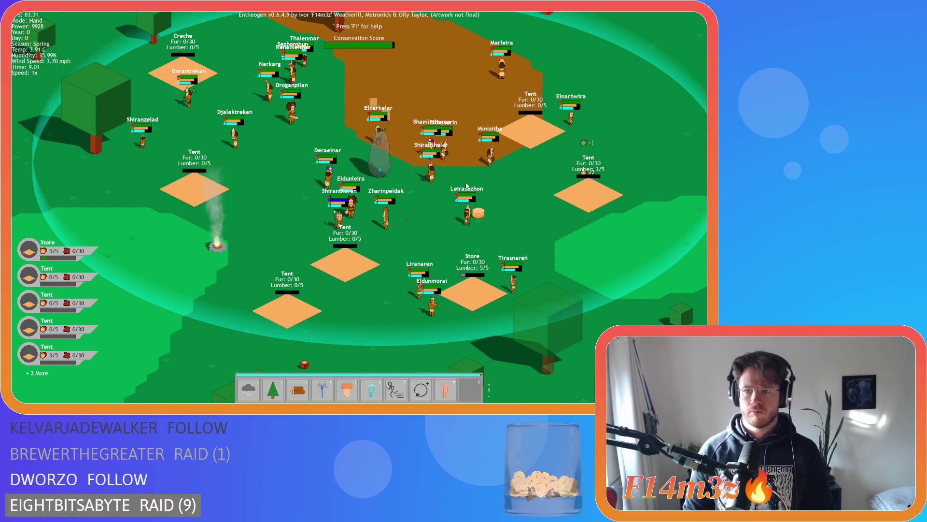
{"action": "key", "text": "w"}
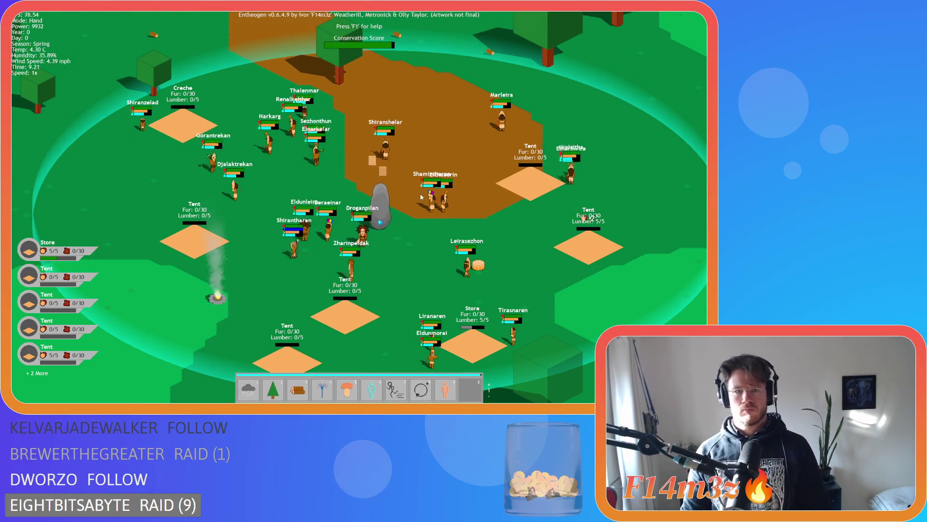
{"action": "mouse_move", "coordinate": [337, 66]}
{"action": "left_mouse_down"}
{"action": "mouse_move", "coordinate": [351, 260]}
{"action": "mouse_move", "coordinate": [193, 123]}
{"action": "left_mouse_up"}
{"action": "key", "text": "w"}
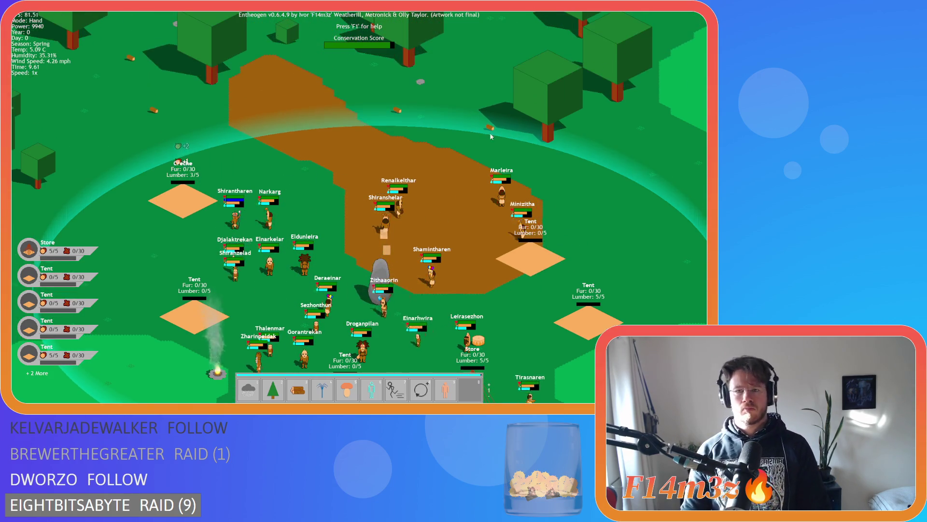
Grow new trees across the map with the Forest power and hide the labels.
{"action": "key", "text": "s"}
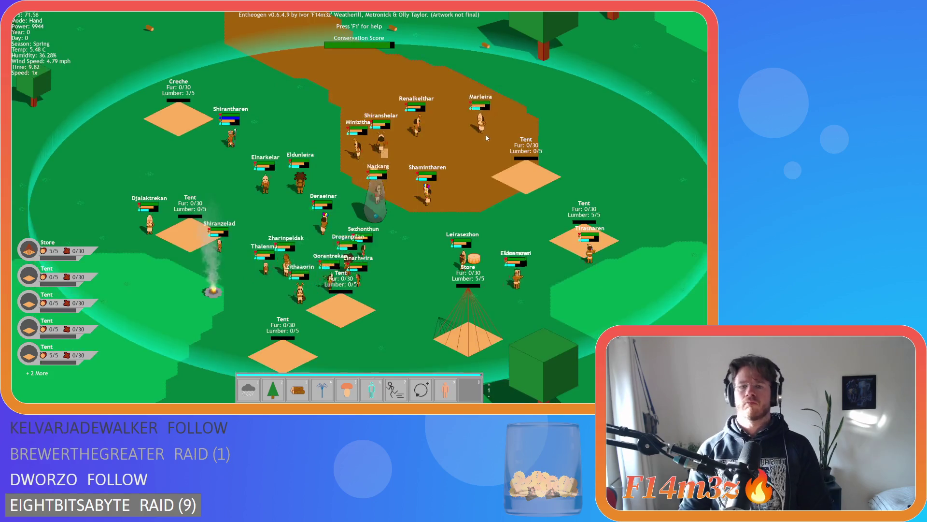
{"action": "key", "text": "2"}
{"action": "left_click", "coordinate": [353, 165]}
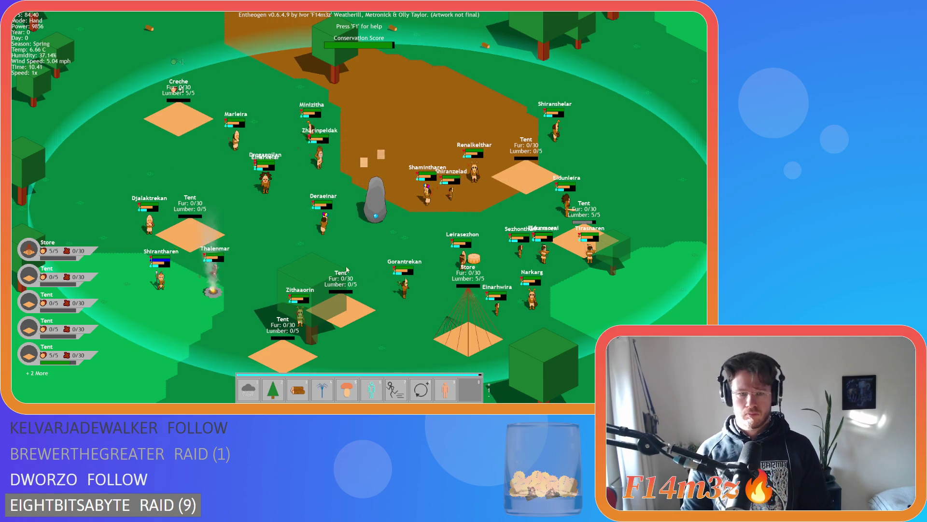
{"action": "key", "text": "s"}
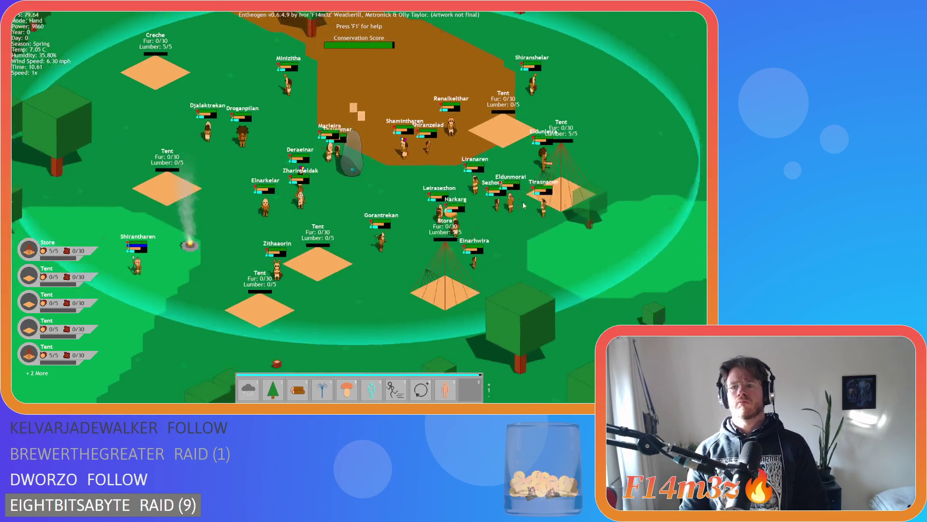
{"action": "key", "text": "Tab"}
{"action": "scroll", "coordinate": [427, 216], "scroll_direction": "down", "scroll_amount": 1}
Spawn animal herds, carry a herd cube right, and drop a villager on the dirt.
{"action": "key", "text": "8"}
{"action": "left_click", "coordinate": [371, 165]}
{"action": "key", "text": "1"}
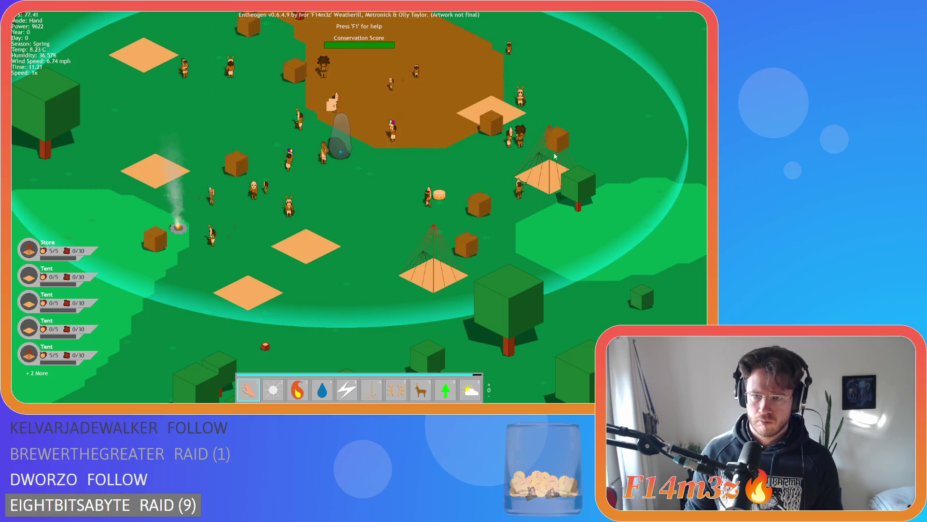
{"action": "left_click_drag", "start_coordinate": [544, 161], "coordinate": [649, 161]}
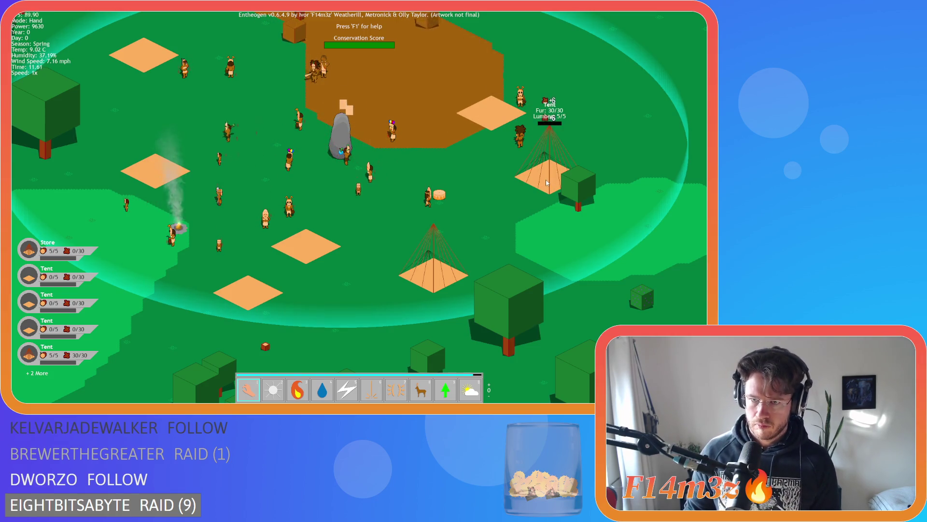
{"action": "key", "text": "w"}
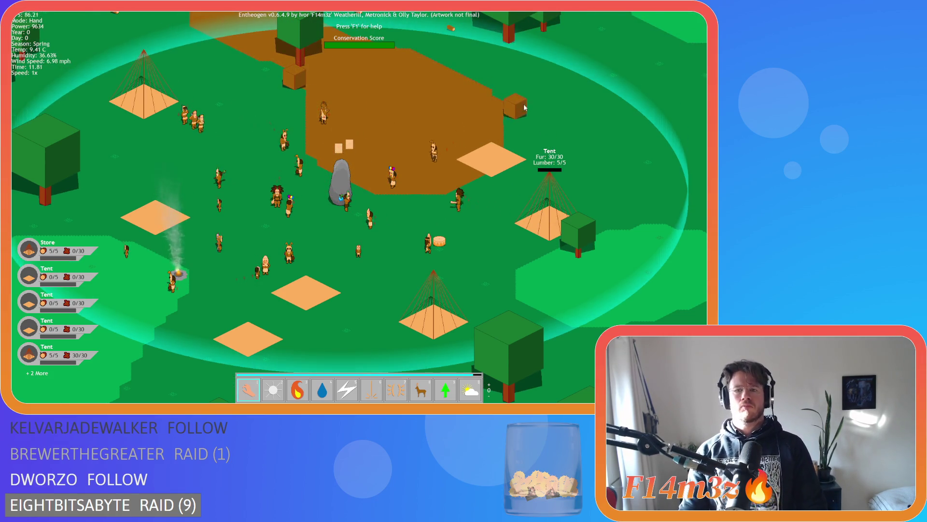
{"action": "left_click_drag", "start_coordinate": [331, 162], "coordinate": [343, 129]}
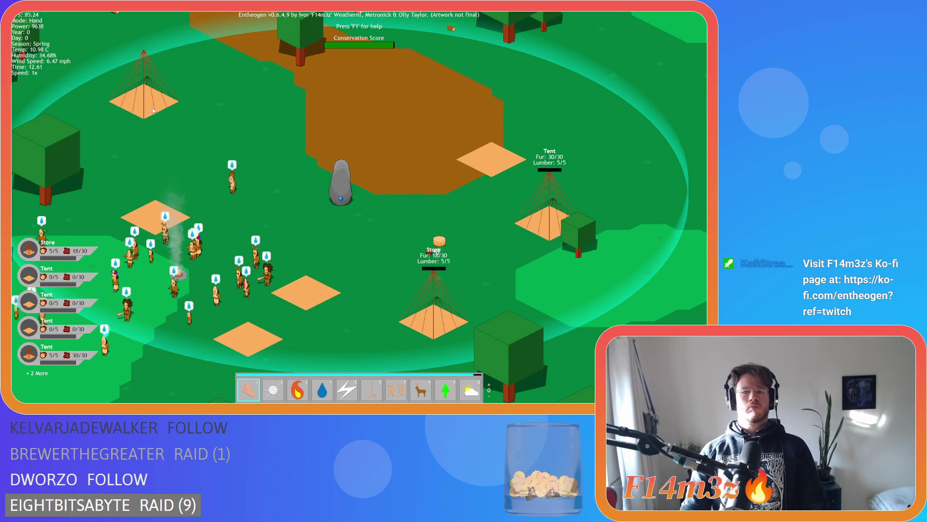
Spawn a second wave of herds with the Herd power.
{"action": "key", "text": "8"}
{"action": "left_click", "coordinate": [286, 185]}
{"action": "key", "text": "1"}
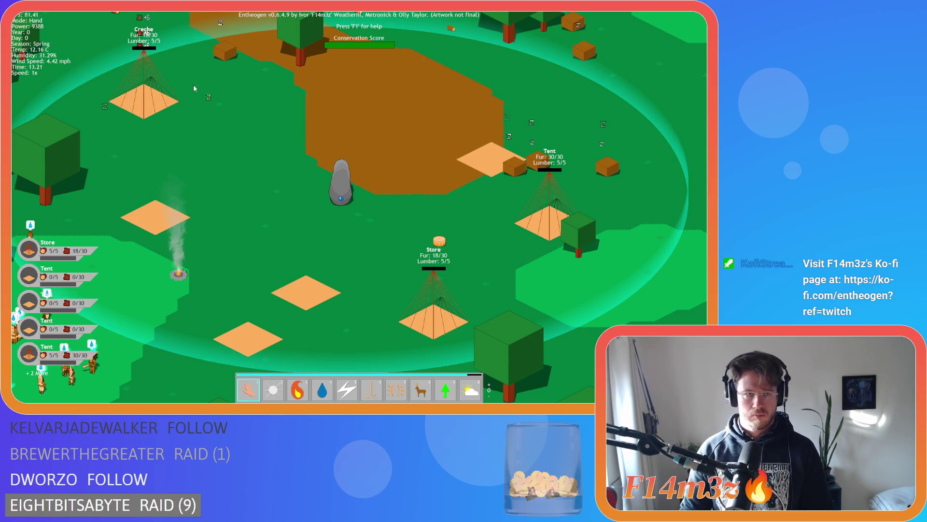
{"action": "key", "text": "d"}
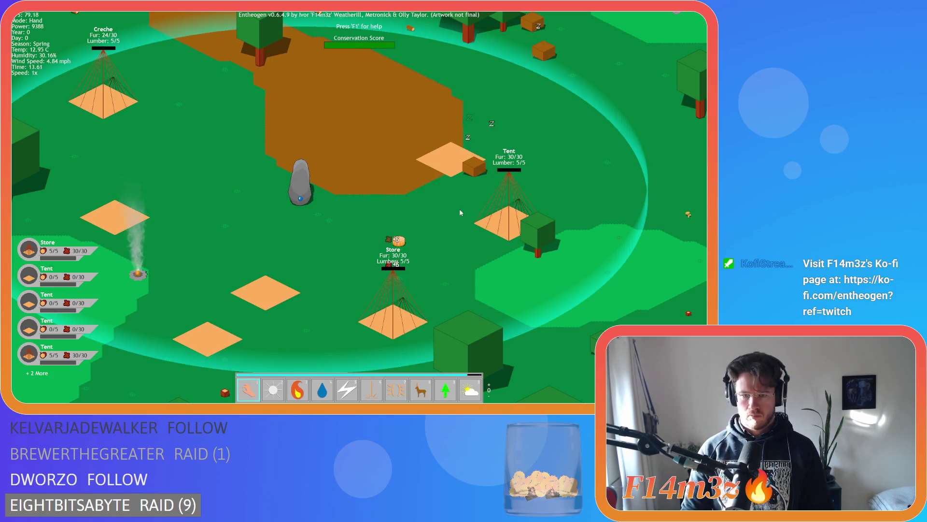
{"action": "scroll", "coordinate": [309, 133], "scroll_direction": "down", "scroll_amount": 5}
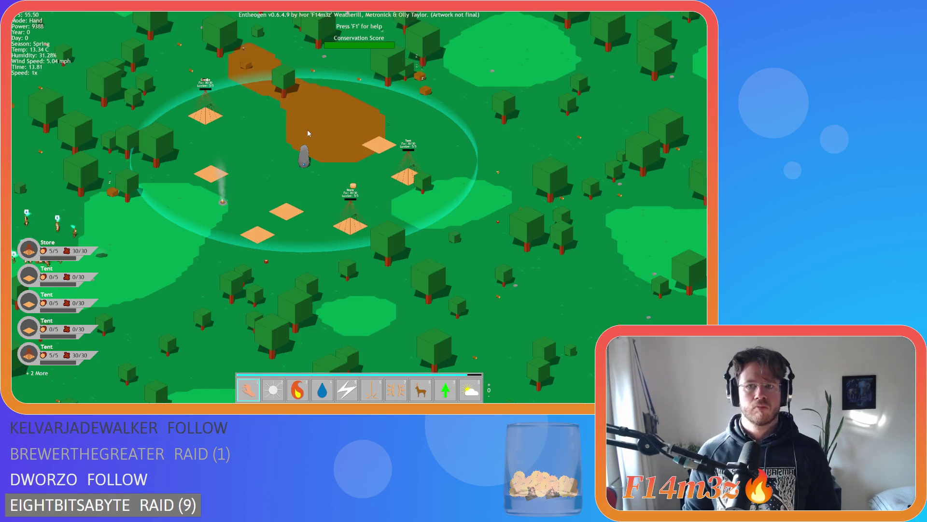
{"action": "key", "text": "a"}
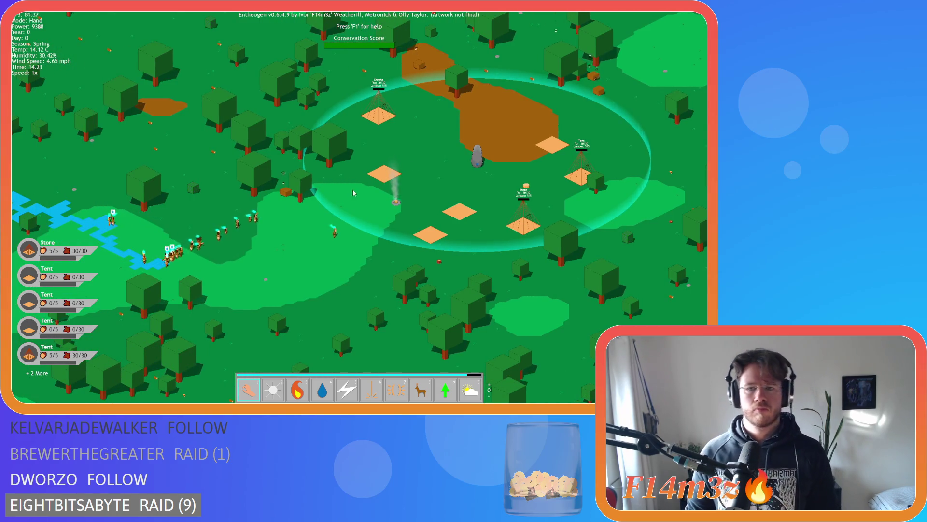
{"action": "key", "text": "a"}
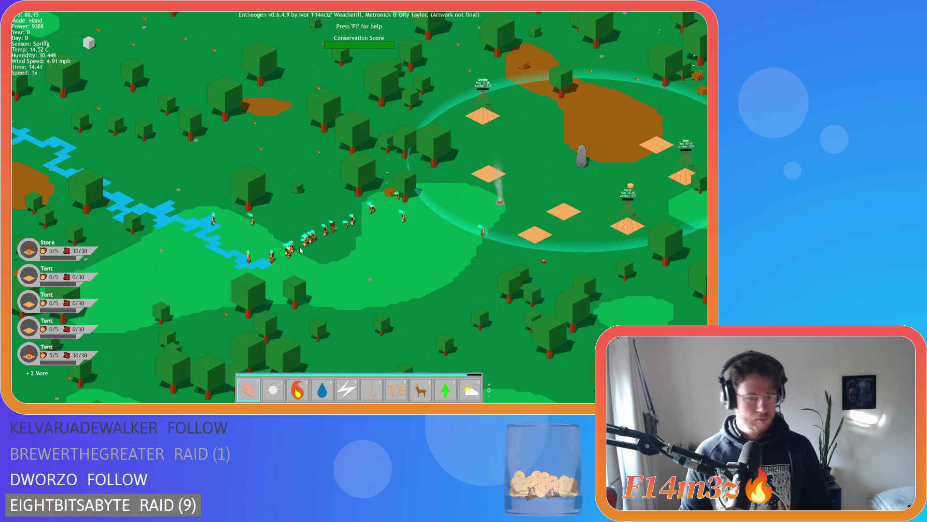
{"action": "scroll", "coordinate": [300, 250], "scroll_direction": "up", "scroll_amount": 5}
{"action": "key", "text": "d"}
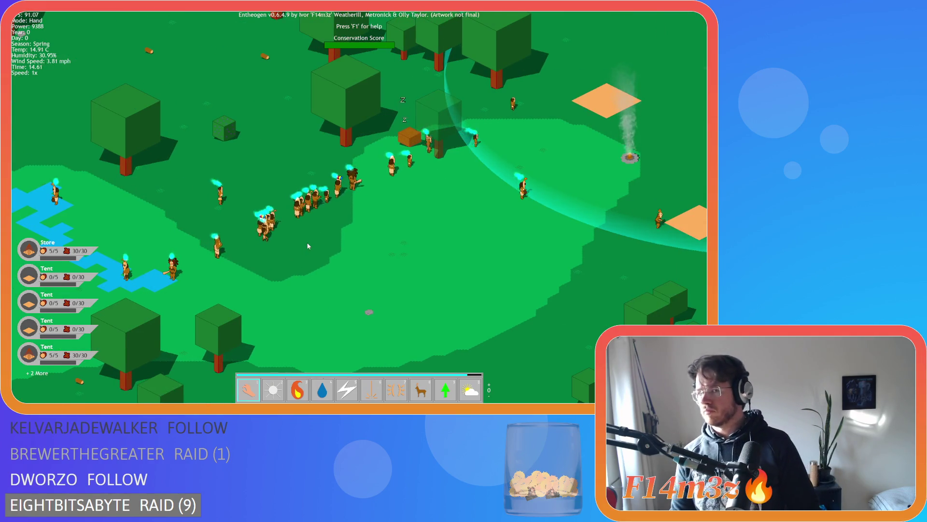
{"action": "scroll", "coordinate": [341, 234], "scroll_direction": "down", "scroll_amount": 5}
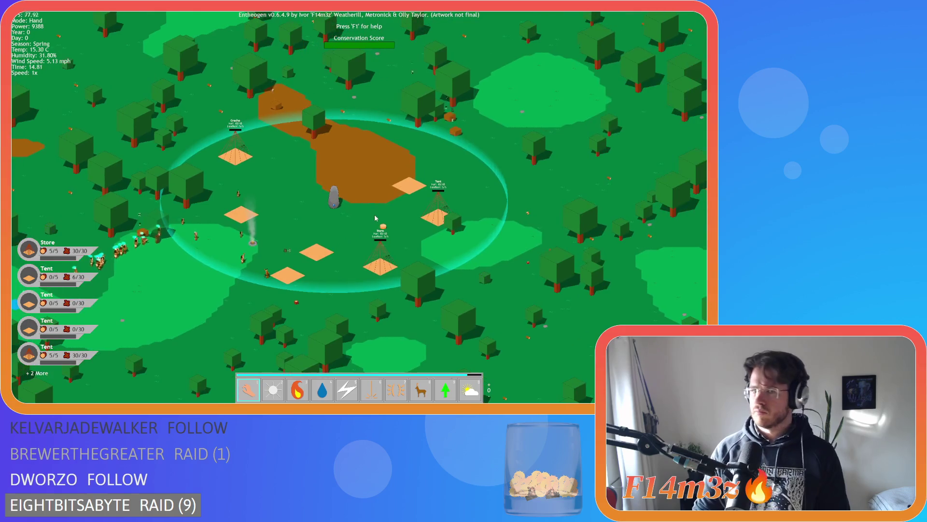
{"action": "scroll", "coordinate": [371, 238], "scroll_direction": "up", "scroll_amount": 5}
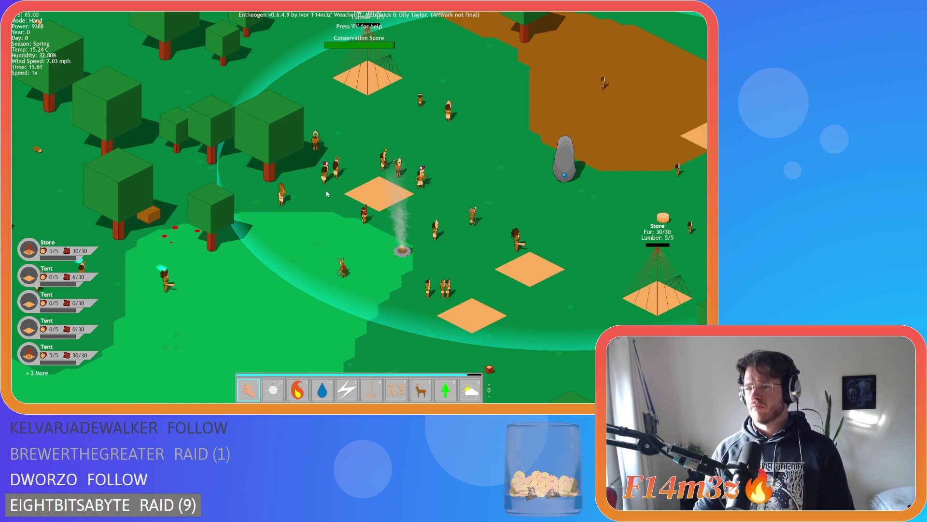
{"action": "scroll", "coordinate": [325, 189], "scroll_direction": "down", "scroll_amount": 5}
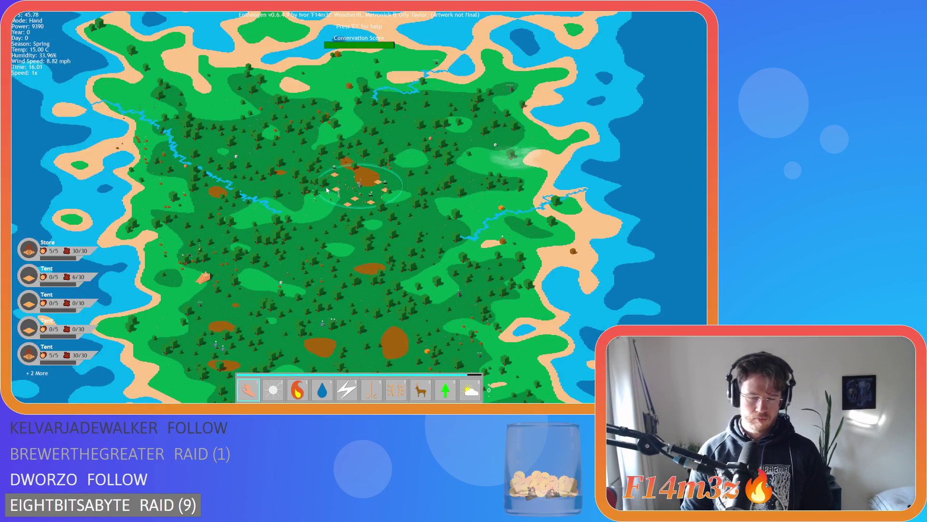
Review the Tribe overview, quicksave with F5, and deselect all followers.
{"action": "left_click", "coordinate": [327, 190]}
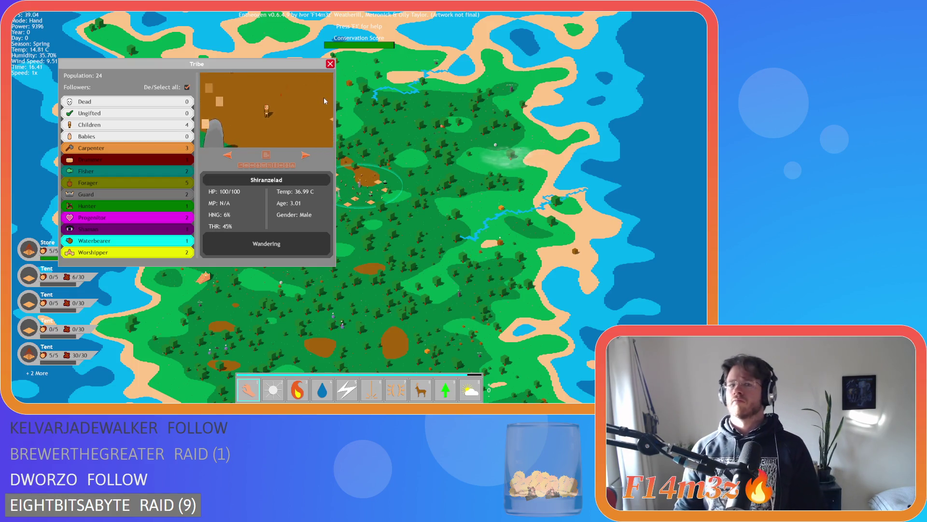
{"action": "left_click", "coordinate": [330, 64]}
{"action": "scroll", "coordinate": [377, 201], "scroll_direction": "up", "scroll_amount": 5}
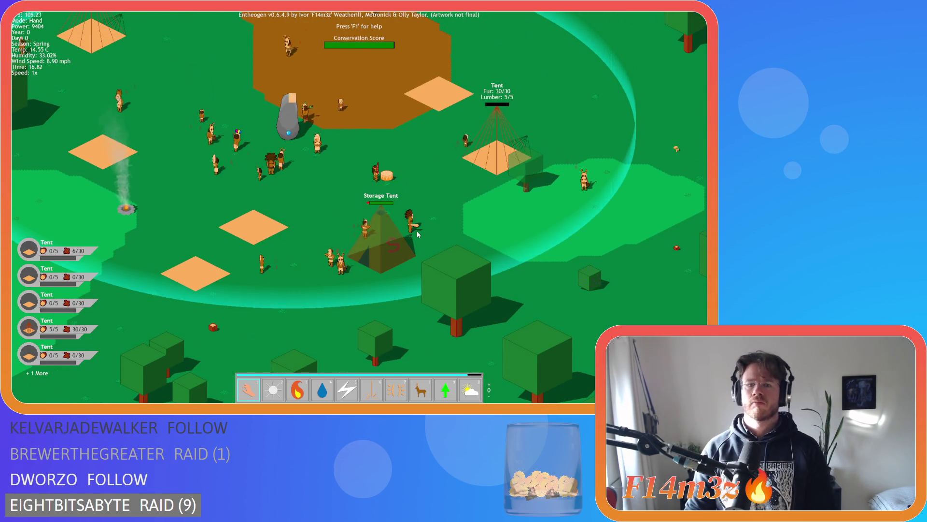
{"action": "key", "text": "F5"}
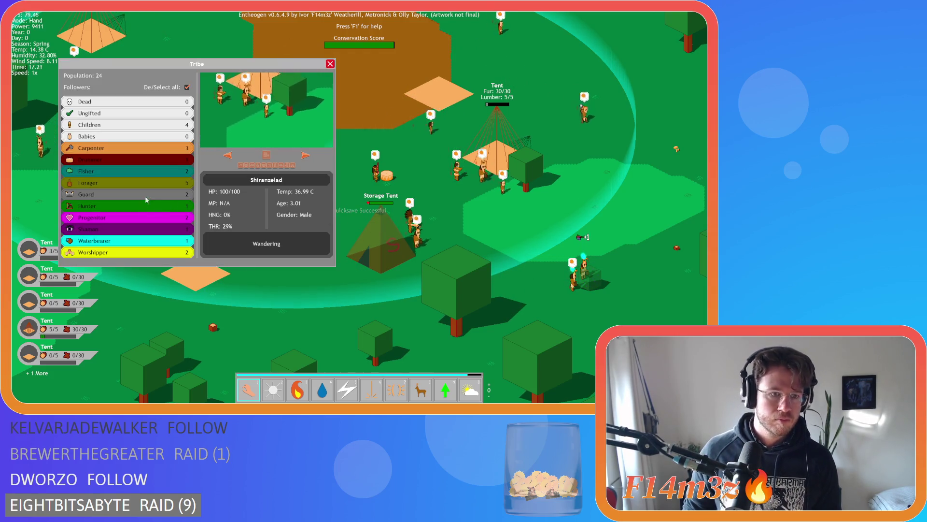
{"action": "left_click", "coordinate": [187, 87]}
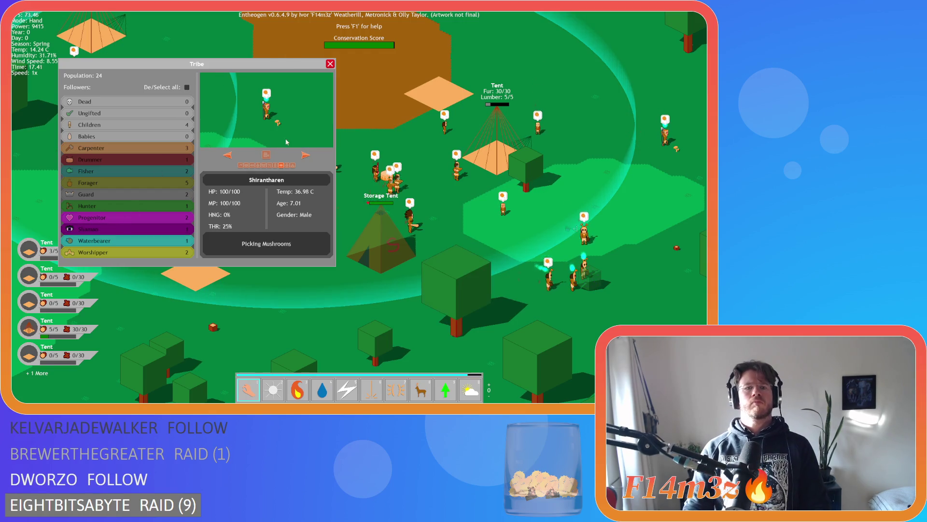
Quicksave the game again with F5 and reload it with F9.
{"action": "key", "text": "d"}
{"action": "key", "text": "Escape"}
{"action": "key", "text": "a"}
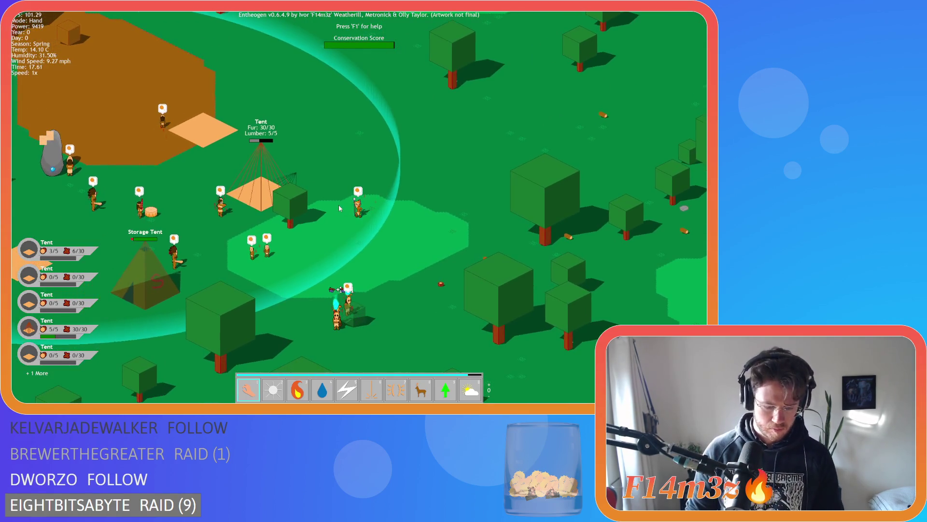
{"action": "key", "text": "F5"}
{"action": "key", "text": "a"}
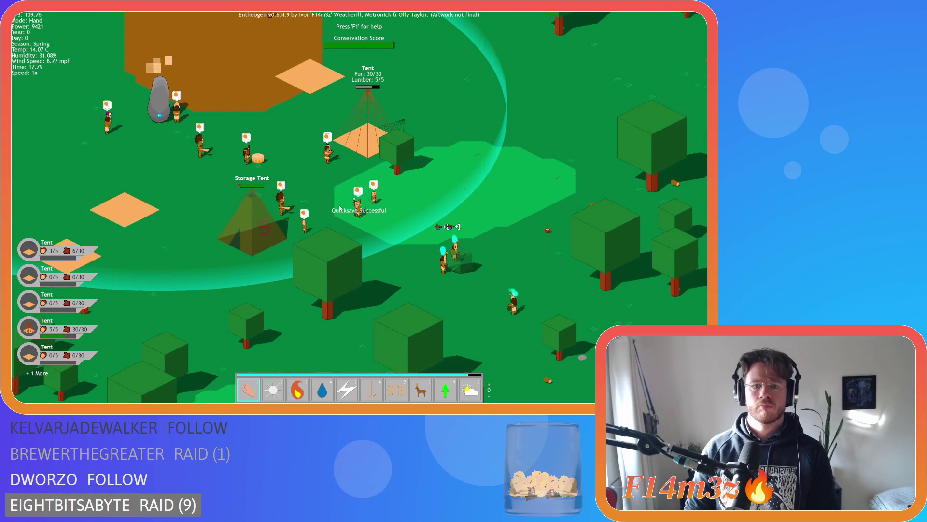
{"action": "key", "text": "F9"}
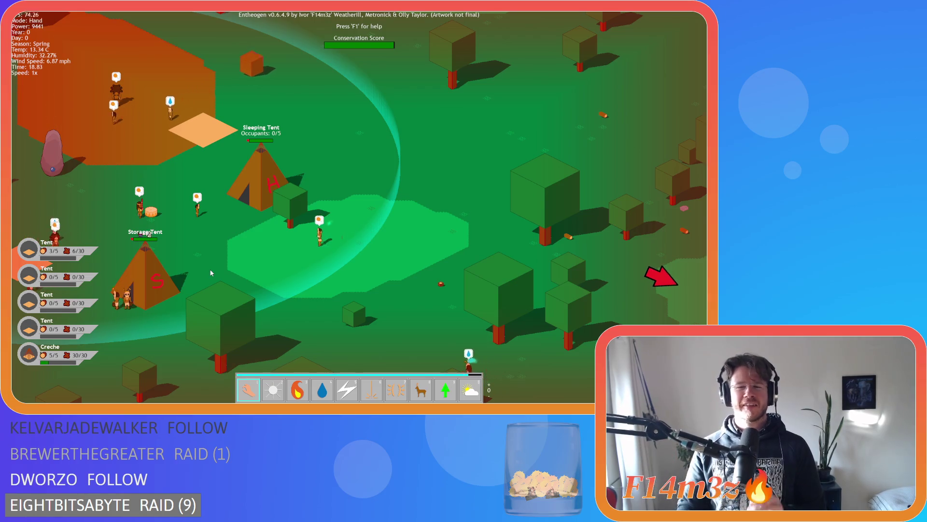
{"action": "scroll", "coordinate": [394, 233], "scroll_direction": "down", "scroll_amount": 3}
{"action": "scroll", "coordinate": [394, 233], "scroll_direction": "down", "scroll_amount": 5}
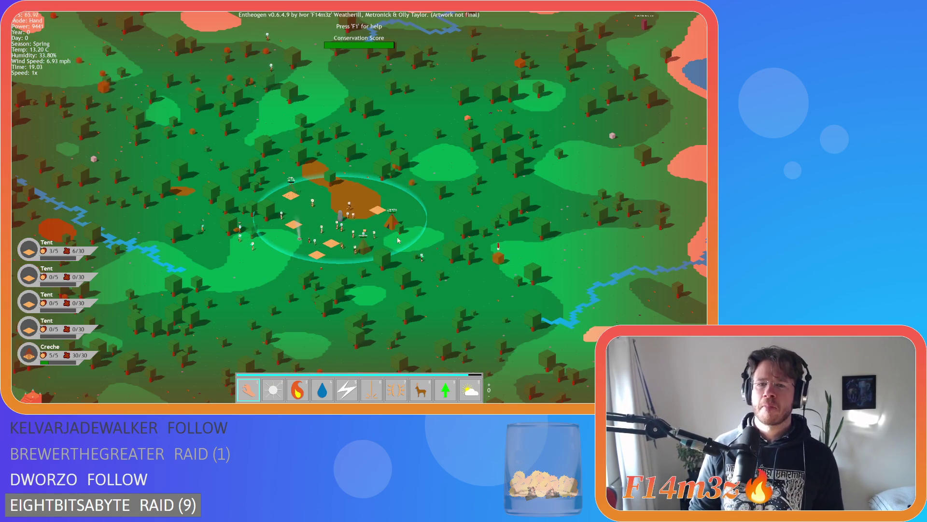
{"action": "scroll", "coordinate": [364, 241], "scroll_direction": "up", "scroll_amount": 5}
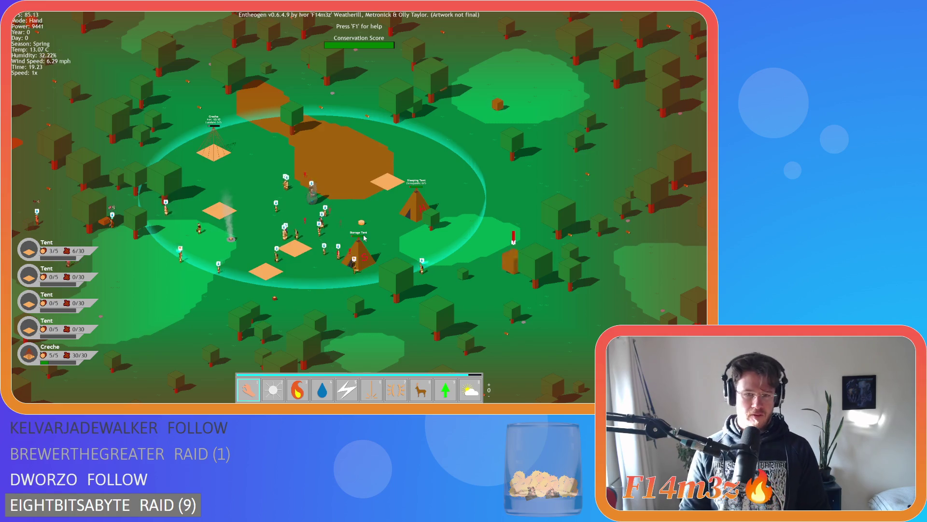
{"action": "left_click", "coordinate": [361, 237]}
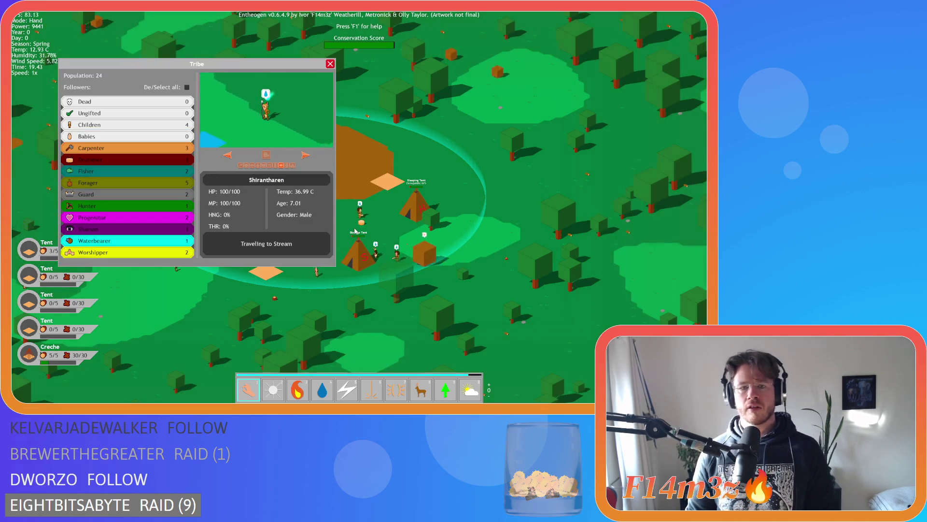
{"action": "left_click", "coordinate": [355, 231]}
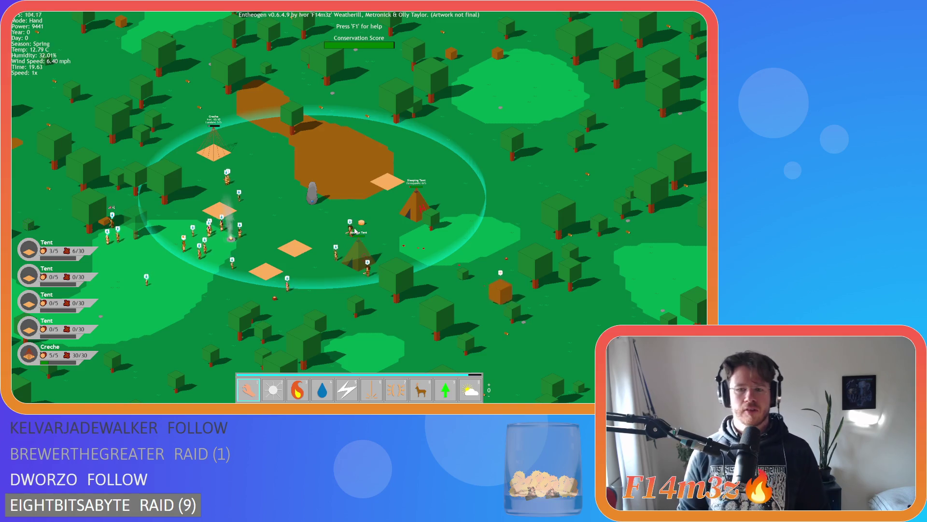
{"action": "key", "text": "s"}
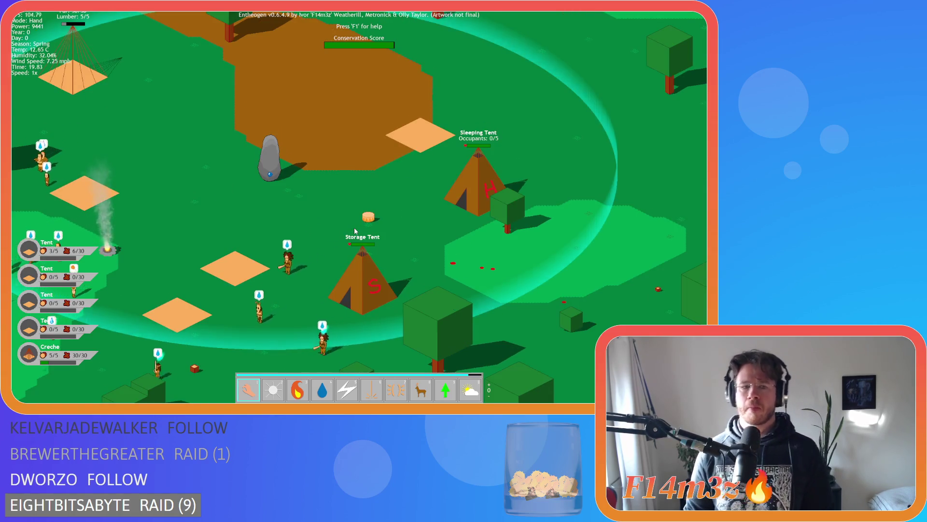
{"action": "key", "text": "a"}
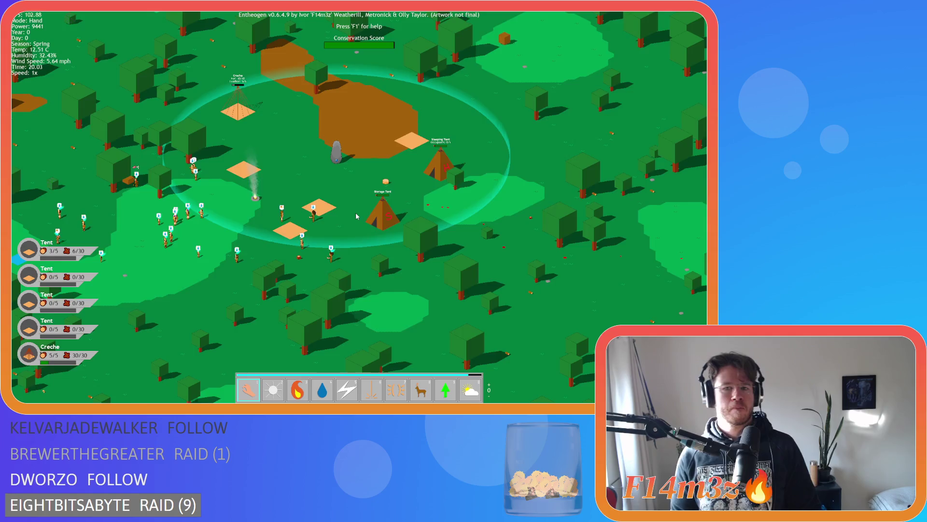
{"action": "scroll", "coordinate": [356, 213], "scroll_direction": "up", "scroll_amount": 5}
{"action": "scroll", "coordinate": [355, 213], "scroll_direction": "down", "scroll_amount": 5}
{"action": "scroll", "coordinate": [352, 211], "scroll_direction": "down", "scroll_amount": 3}
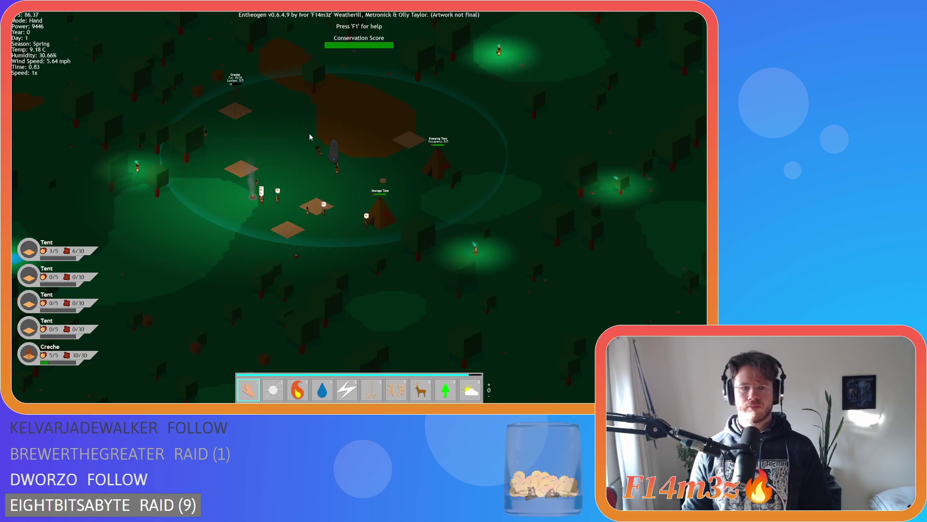
Zoom and pan the camera around the Creche.
{"action": "scroll", "coordinate": [308, 136], "scroll_direction": "up", "scroll_amount": 2}
{"action": "scroll", "coordinate": [311, 149], "scroll_direction": "up", "scroll_amount": 3}
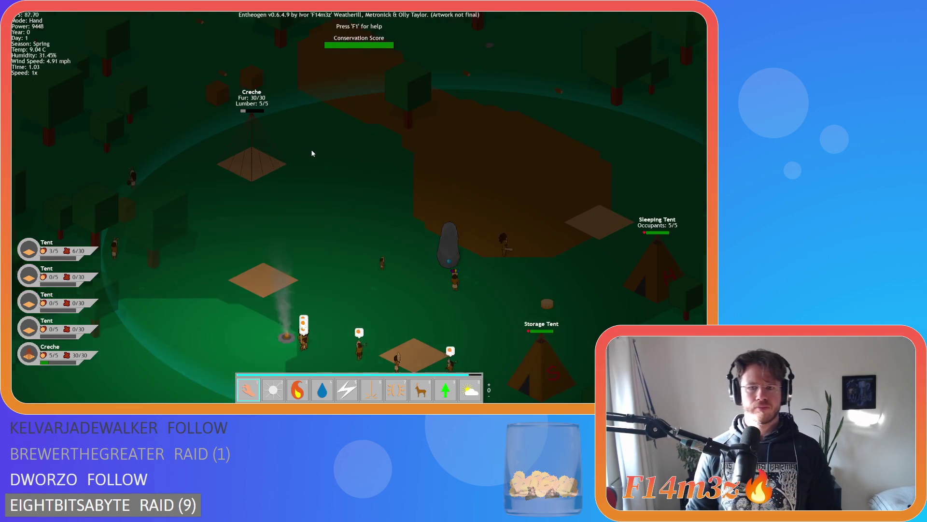
{"action": "key", "text": "s"}
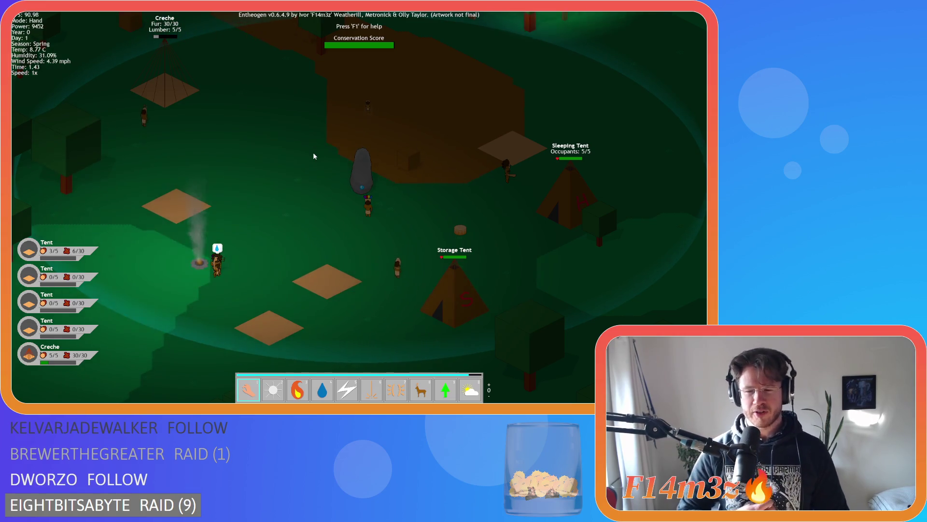
{"action": "key", "text": "a"}
{"action": "key", "text": "w"}
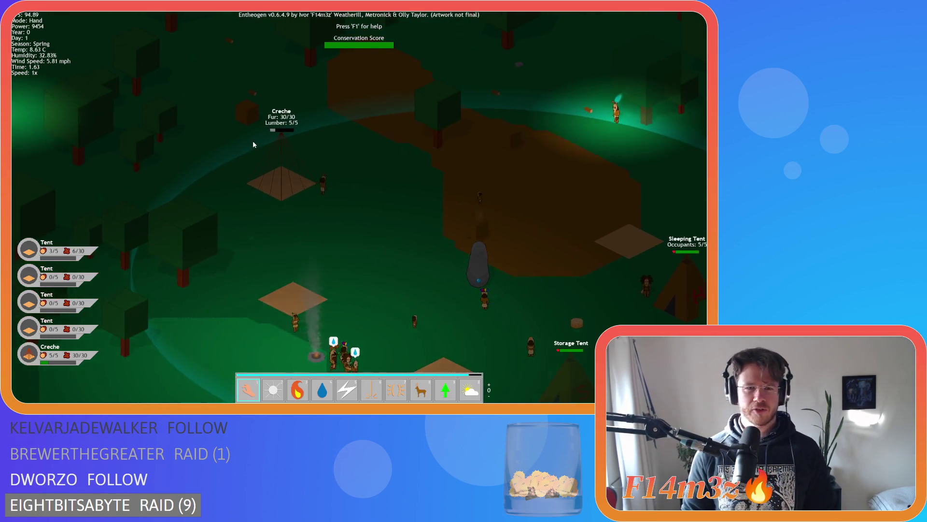
{"action": "scroll", "coordinate": [253, 139], "scroll_direction": "up", "scroll_amount": 3}
{"action": "scroll", "coordinate": [256, 140], "scroll_direction": "up", "scroll_amount": 3}
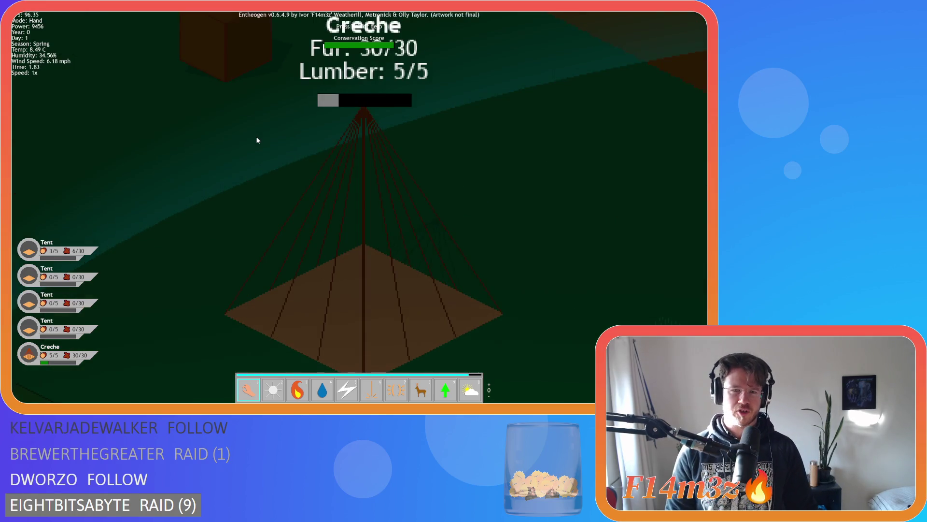
{"action": "scroll", "coordinate": [264, 139], "scroll_direction": "down", "scroll_amount": 3}
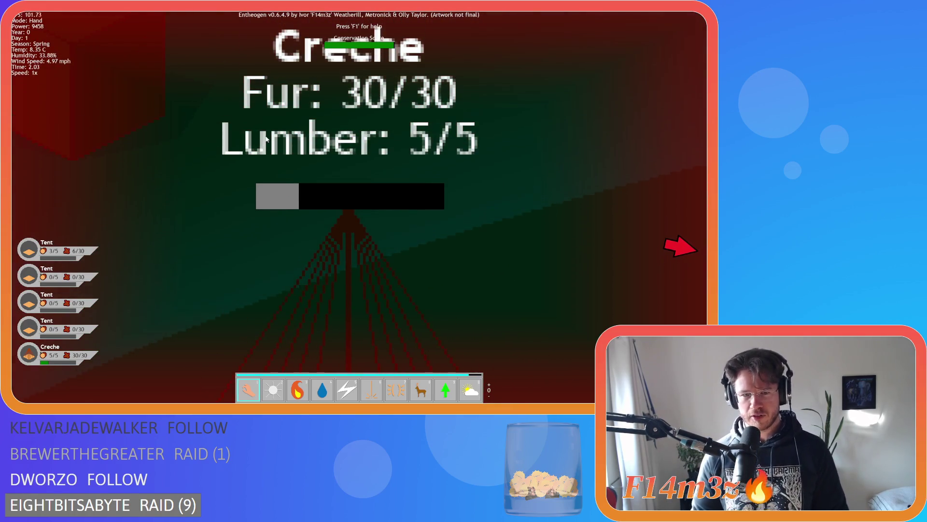
{"action": "scroll", "coordinate": [267, 139], "scroll_direction": "down", "scroll_amount": 5}
Survey the wider map, recentre the village, and quit the game with Y.
{"action": "key", "text": "d"}
{"action": "key", "text": "s"}
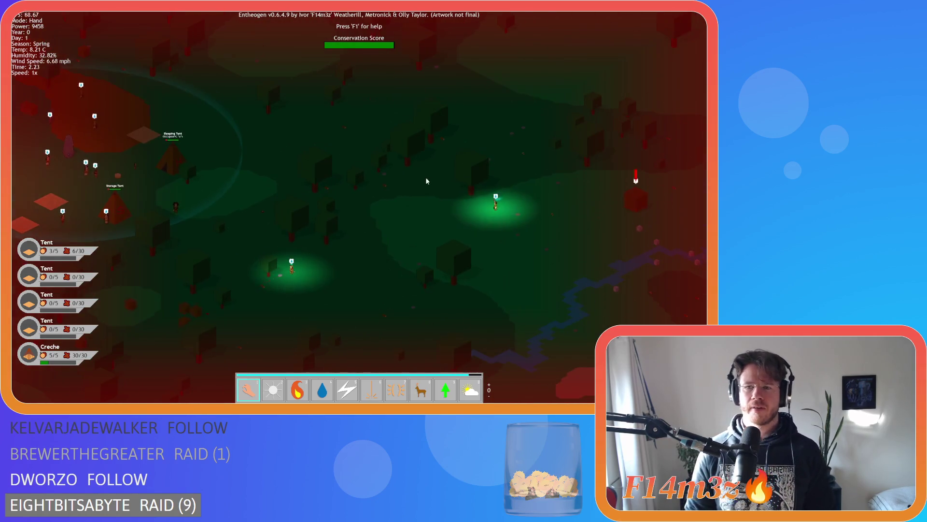
{"action": "key", "text": "a"}
{"action": "key", "text": "w"}
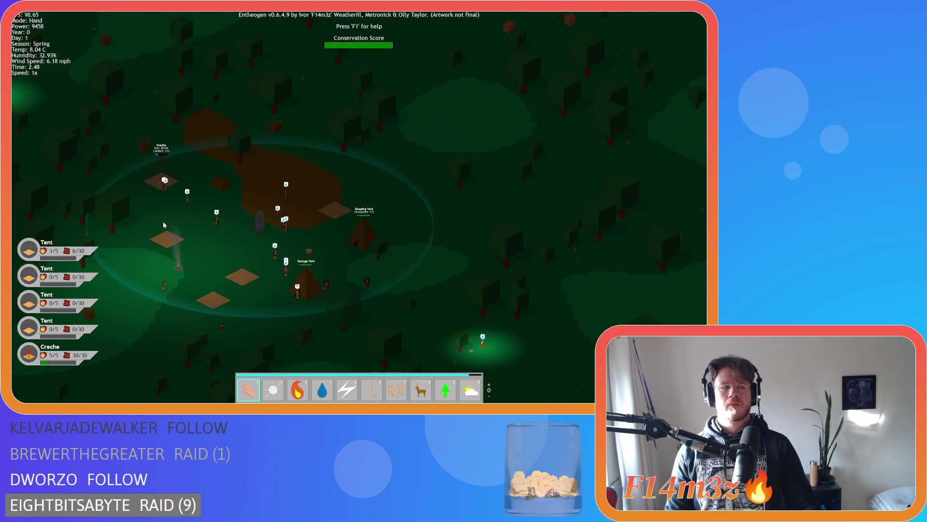
{"action": "key", "text": "Escape"}
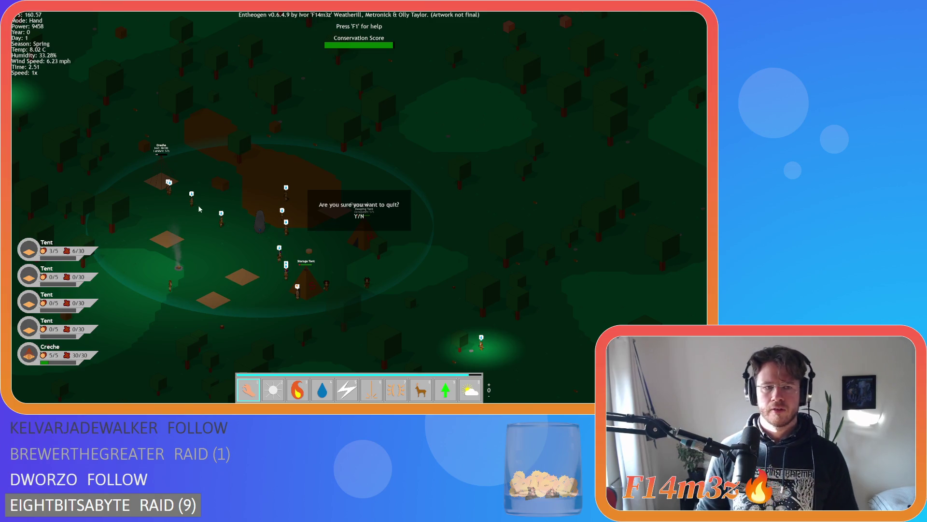
{"action": "key", "text": "y"}
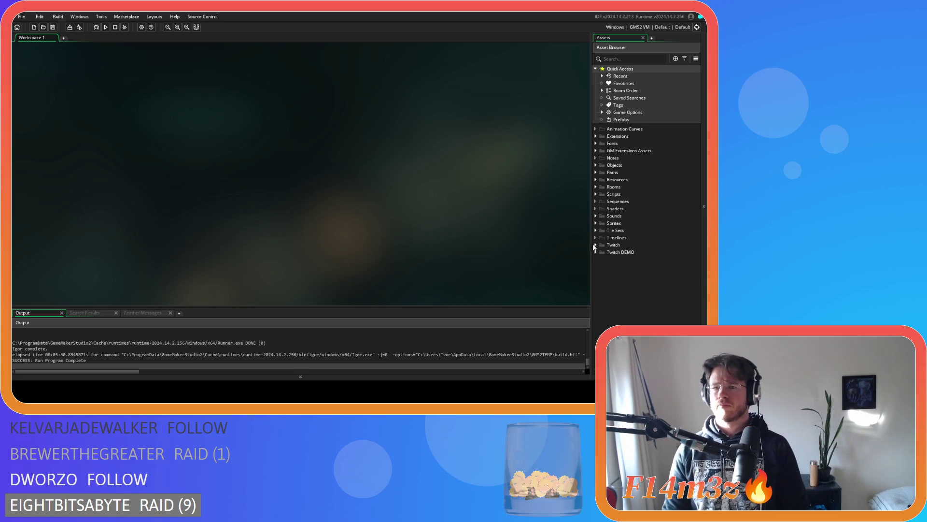
Duplicate sp_health_icon in Sprites > UI > Icons > Bars as sp_build_icon and open it.
{"action": "left_click", "coordinate": [595, 223]}
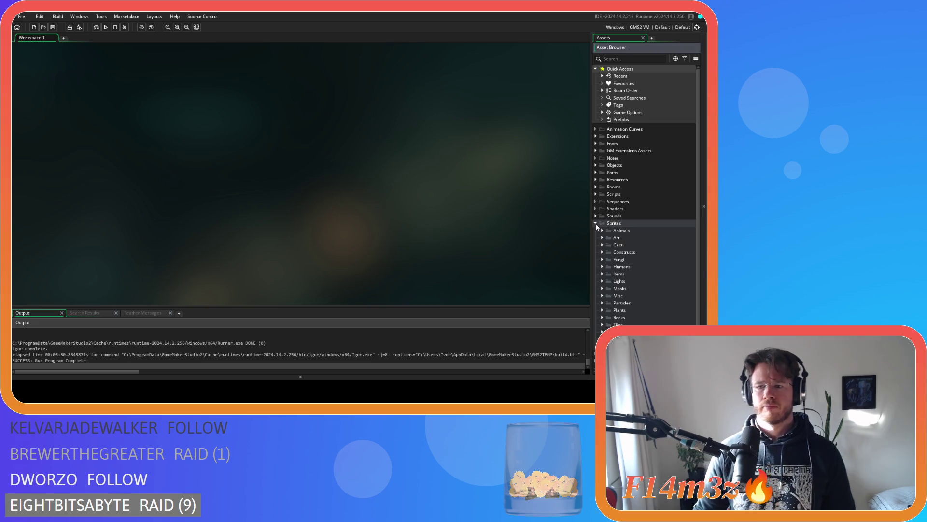
{"action": "scroll", "coordinate": [614, 247], "scroll_direction": "down", "scroll_amount": 1}
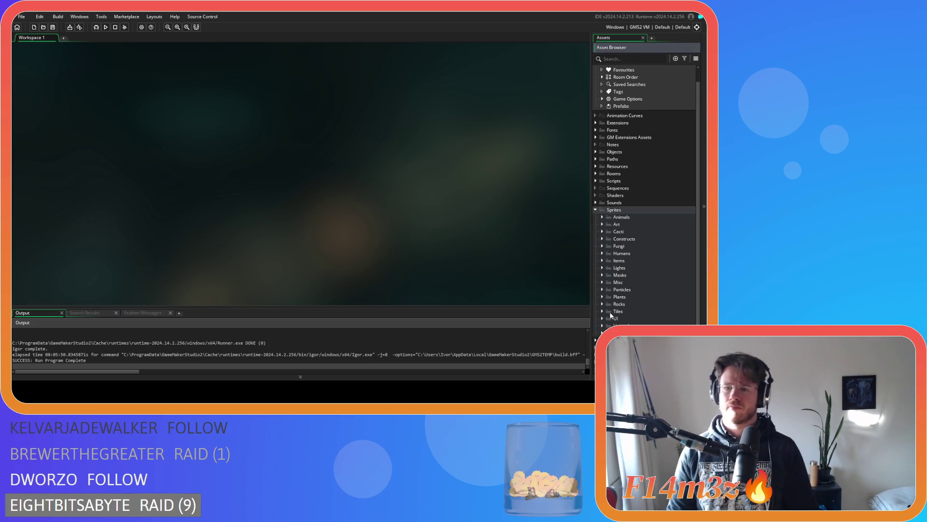
{"action": "scroll", "coordinate": [604, 309], "scroll_direction": "down", "scroll_amount": 3}
{"action": "left_click", "coordinate": [608, 271]}
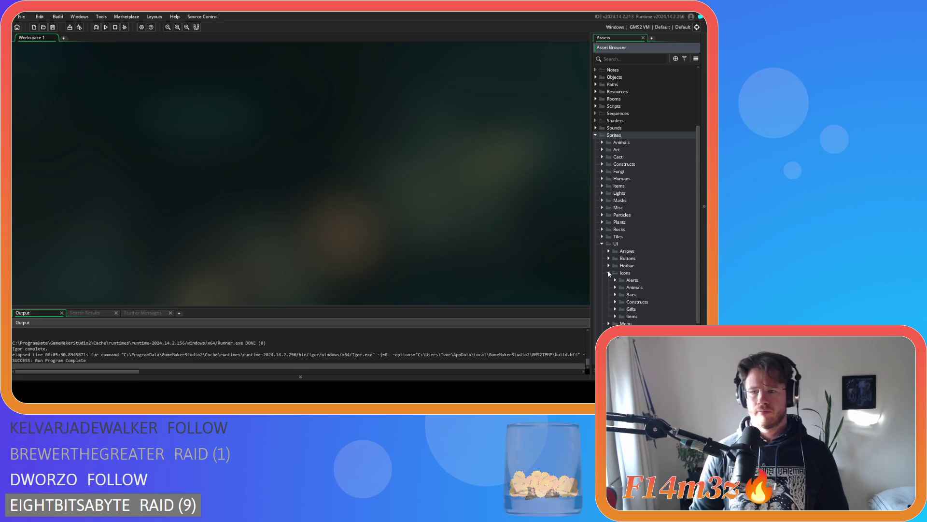
{"action": "scroll", "coordinate": [607, 271], "scroll_direction": "down", "scroll_amount": 2}
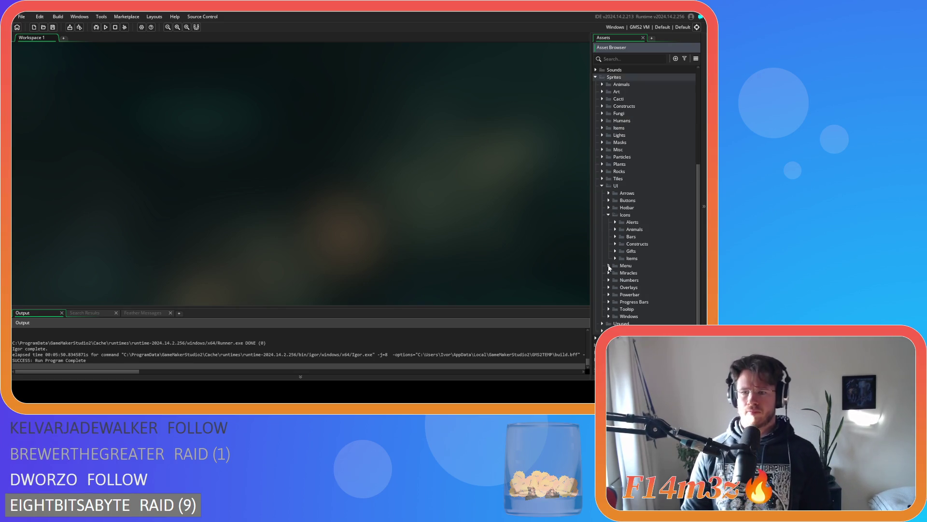
{"action": "left_click", "coordinate": [615, 237]}
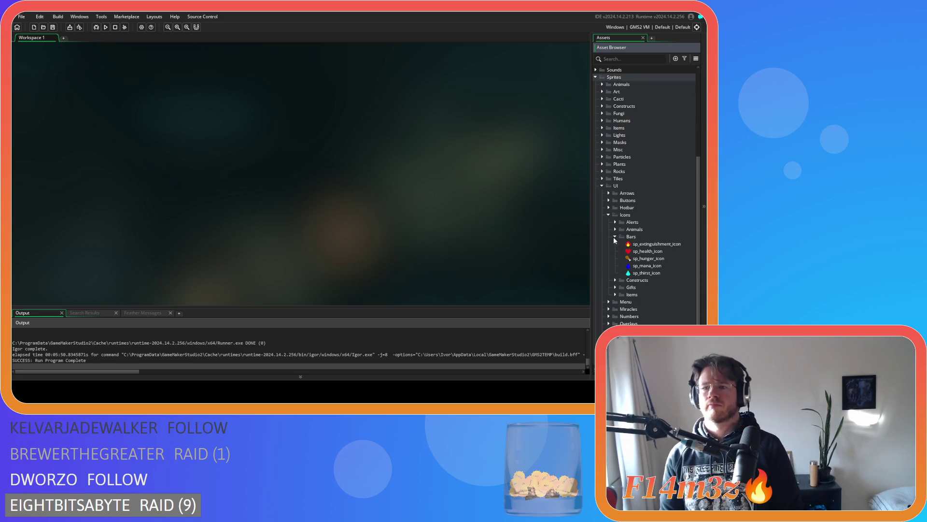
{"action": "left_click", "coordinate": [654, 254]}
{"action": "key", "text": "ctrl+d"}
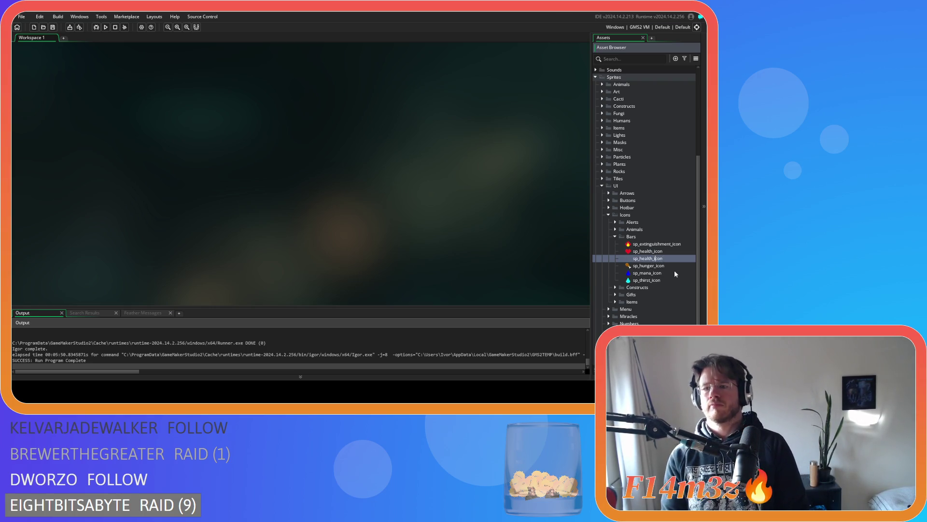
{"action": "key", "text": "BackSpace"}
{"action": "key", "text": "BackSpace"}
{"action": "key", "text": "BackSpace"}
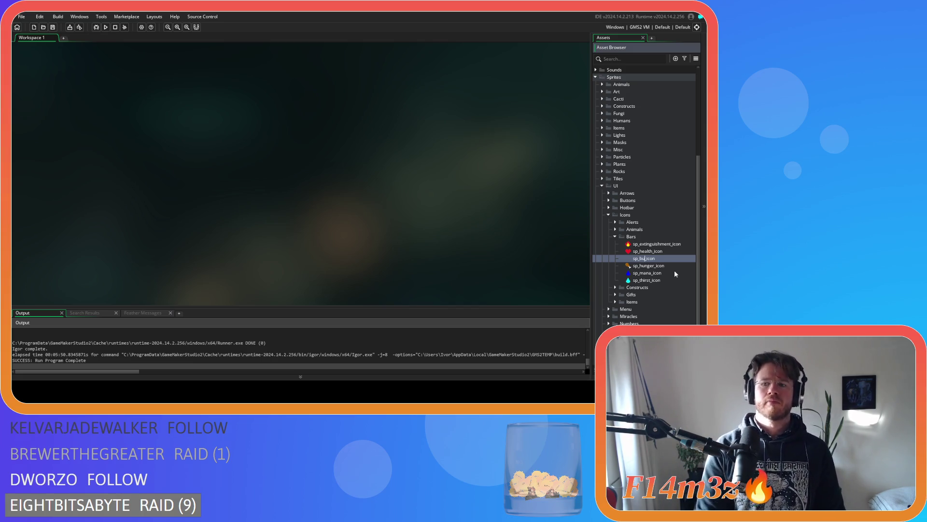
{"action": "type", "text": "ild"}
{"action": "key", "text": "Return"}
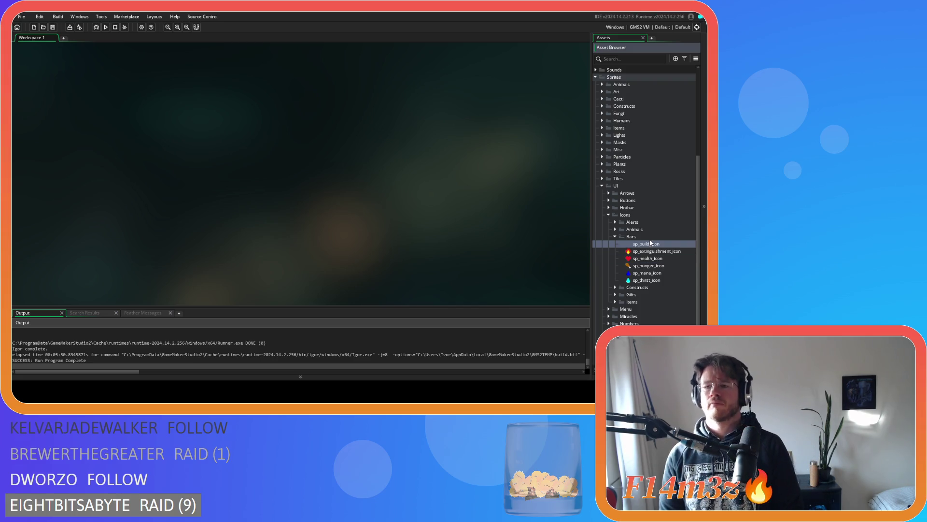
{"action": "double_click", "coordinate": [652, 244]}
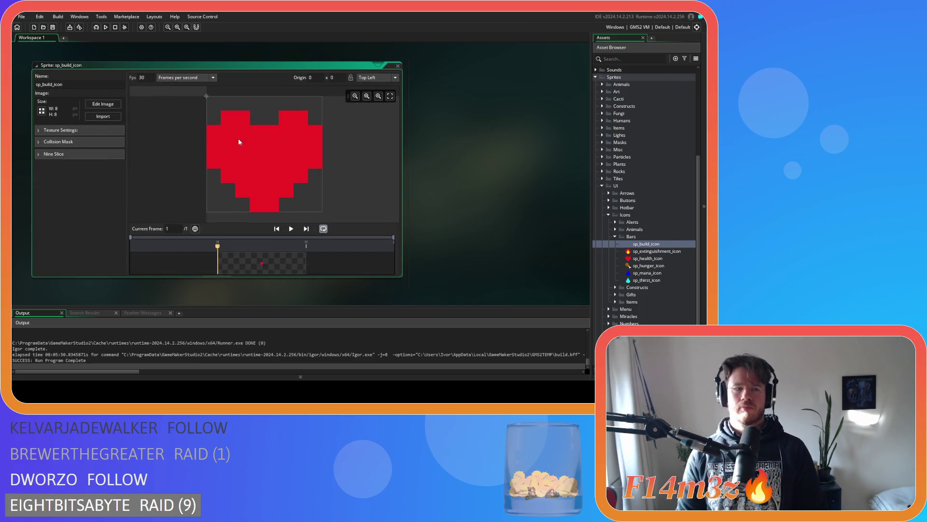
Clear the heart from the canvas and draw the hammer's brown handle and grey head outline.
{"action": "left_click", "coordinate": [95, 106]}
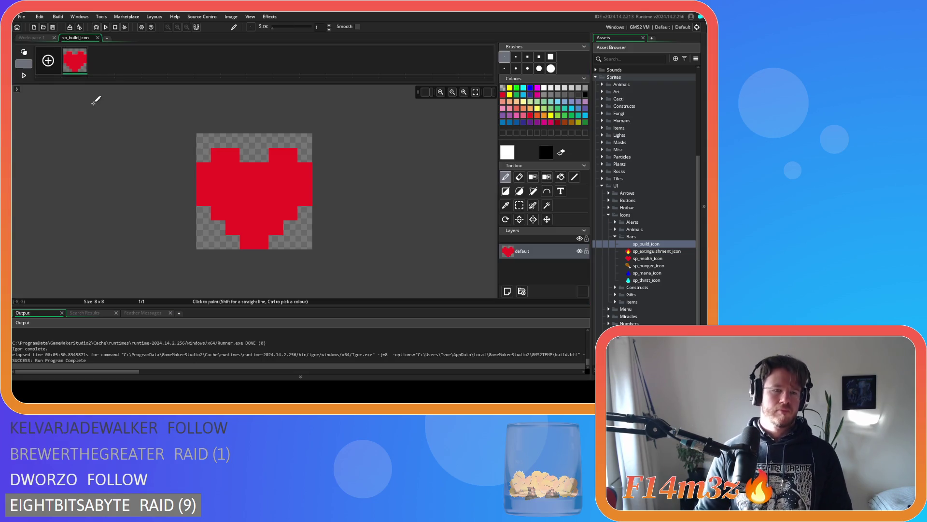
{"action": "key", "text": "Delete"}
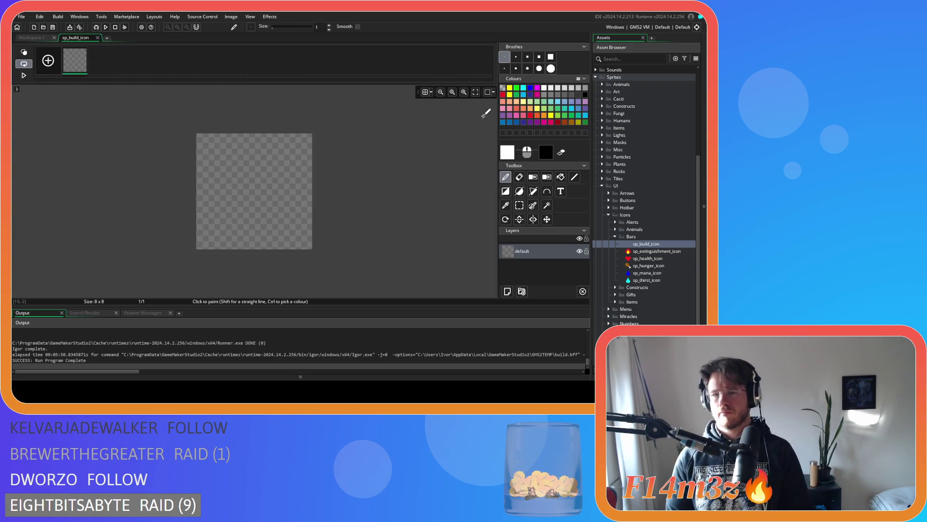
{"action": "left_click", "coordinate": [563, 123]}
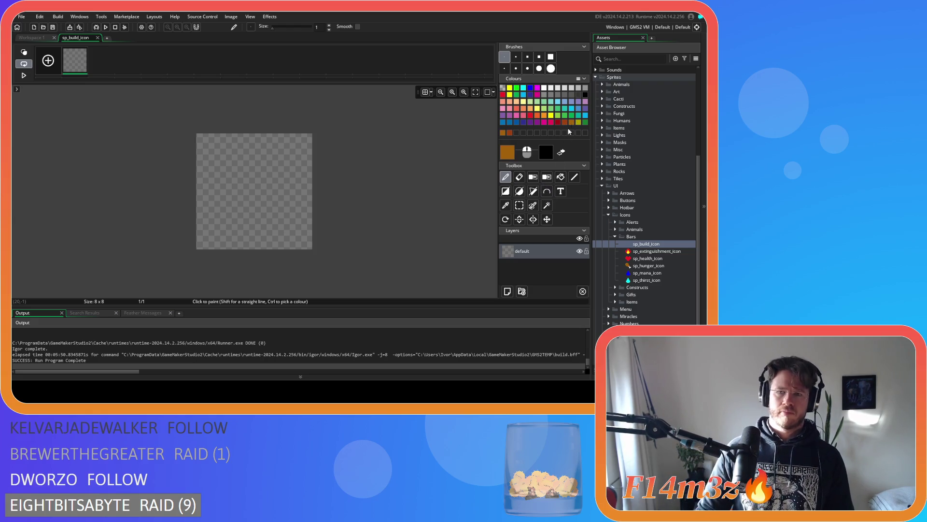
{"action": "left_click", "coordinate": [573, 177]}
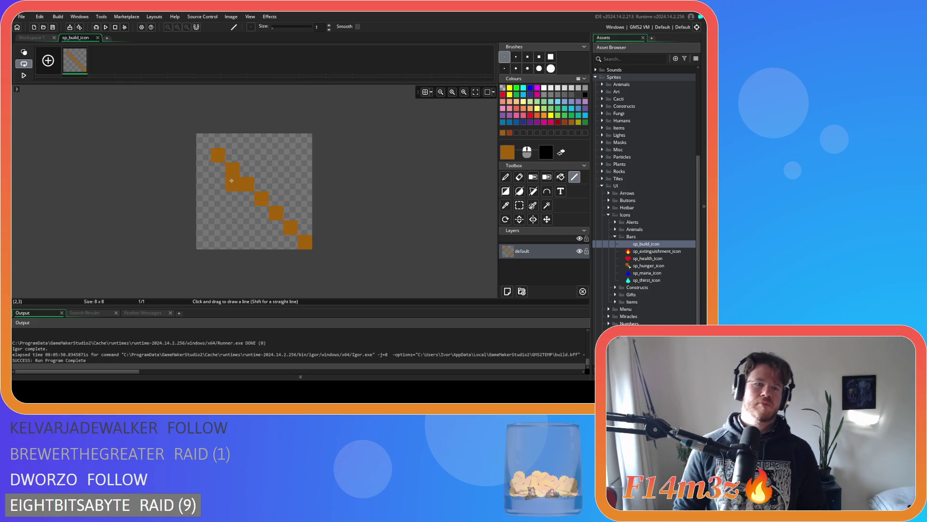
{"action": "left_click", "coordinate": [544, 95]}
{"action": "mouse_move", "coordinate": [200, 182]}
{"action": "left_mouse_down"}
{"action": "mouse_move", "coordinate": [248, 156]}
{"action": "mouse_move", "coordinate": [248, 142]}
{"action": "left_mouse_up"}
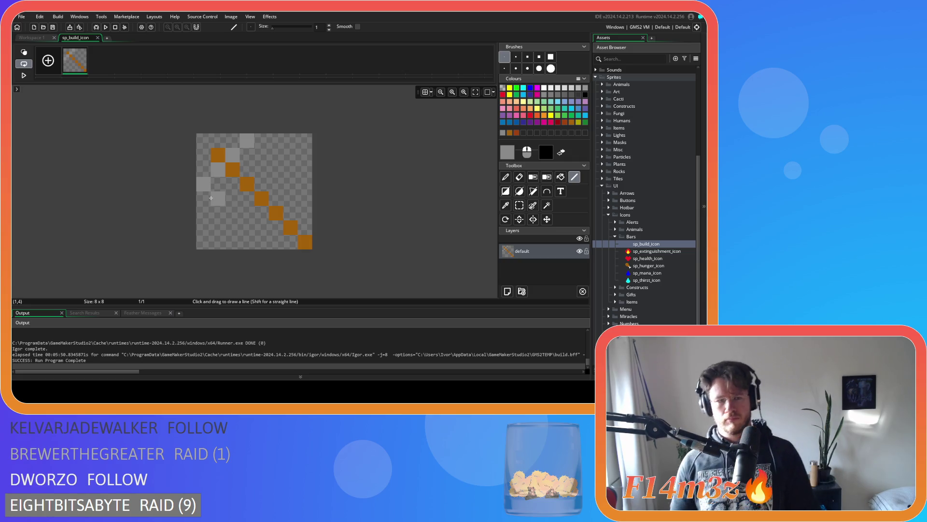
{"action": "mouse_move", "coordinate": [213, 198]}
{"action": "left_mouse_down"}
{"action": "mouse_move", "coordinate": [233, 213]}
{"action": "mouse_move", "coordinate": [282, 165]}
{"action": "left_mouse_up"}
{"action": "left_click", "coordinate": [261, 155]}
Flood-fill the hammer head solid grey and return to the sprite window.
{"action": "left_click", "coordinate": [561, 177]}
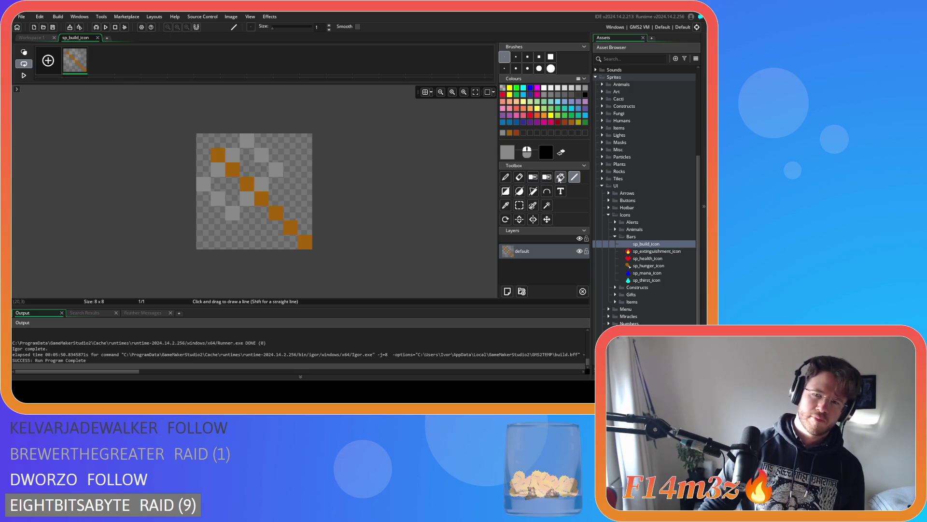
{"action": "left_click", "coordinate": [230, 187]}
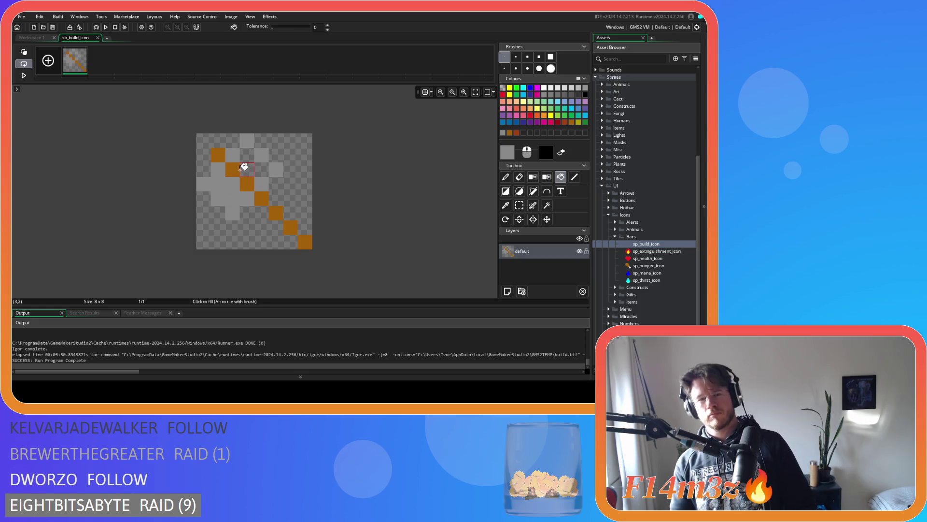
{"action": "left_click", "coordinate": [249, 164]}
{"action": "left_click", "coordinate": [246, 183]}
{"action": "left_click", "coordinate": [232, 169]}
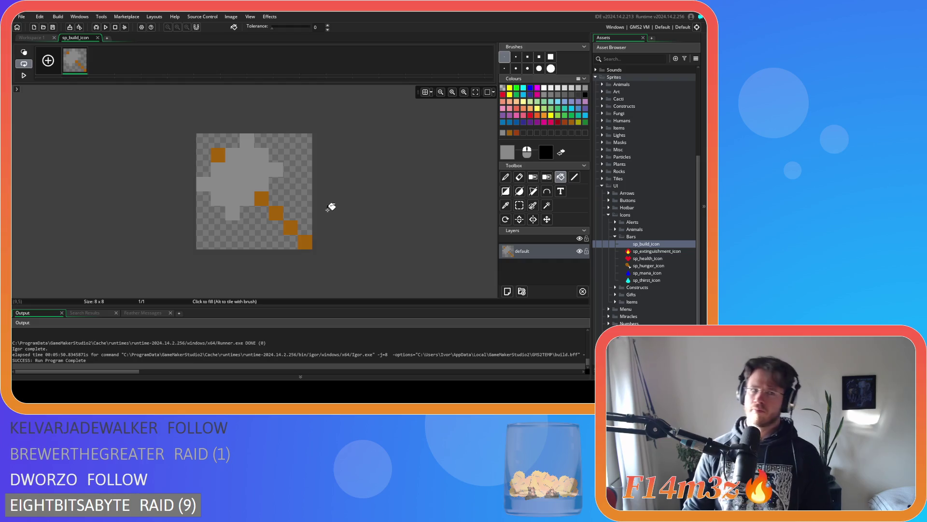
{"action": "left_click", "coordinate": [48, 38]}
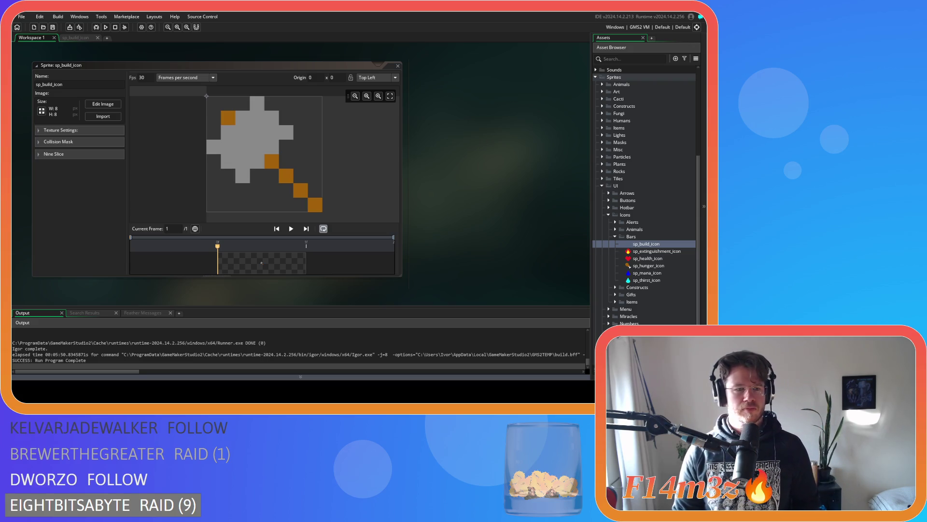
Paste the draw_sprite(sp_build_icon…) line into ob_kresh's Draw End code.
{"action": "left_click_drag", "start_coordinate": [277, 188], "coordinate": [569, 191]}
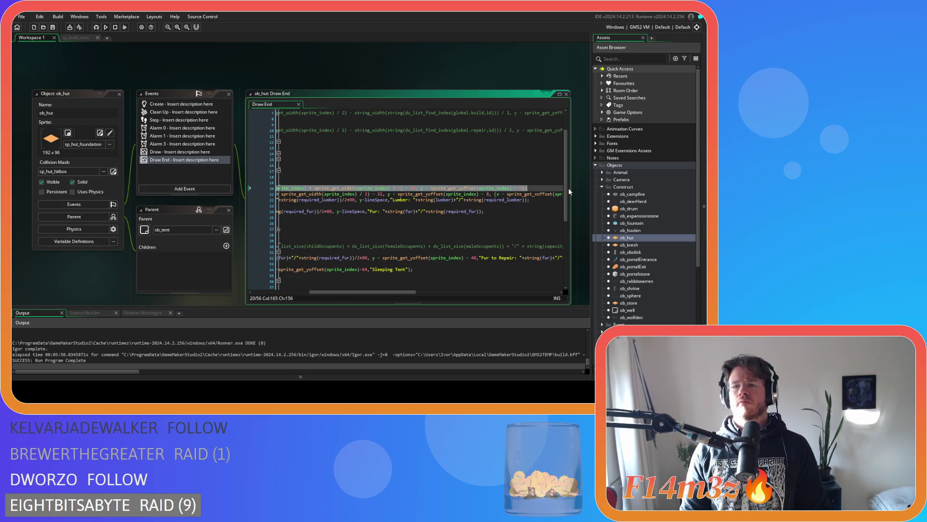
{"action": "double_click", "coordinate": [645, 245]}
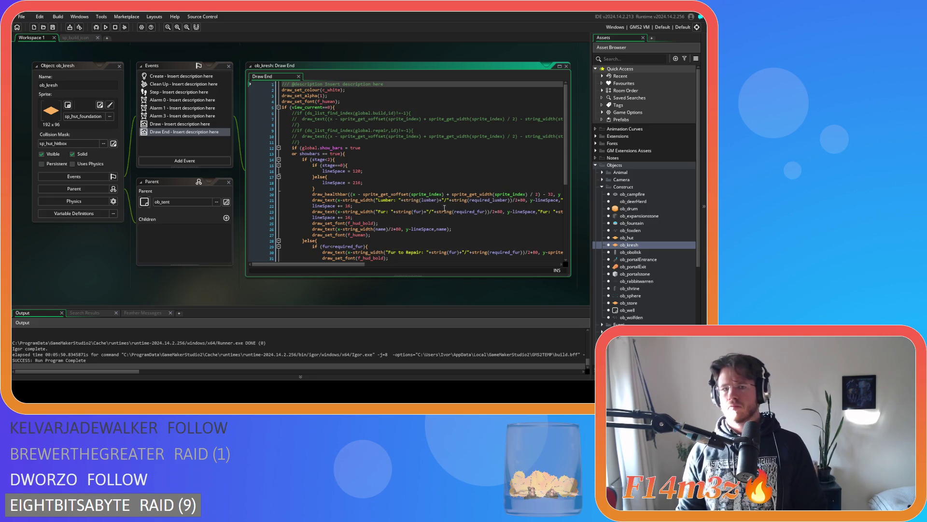
{"action": "scroll", "coordinate": [432, 249], "scroll_direction": "down", "scroll_amount": 3}
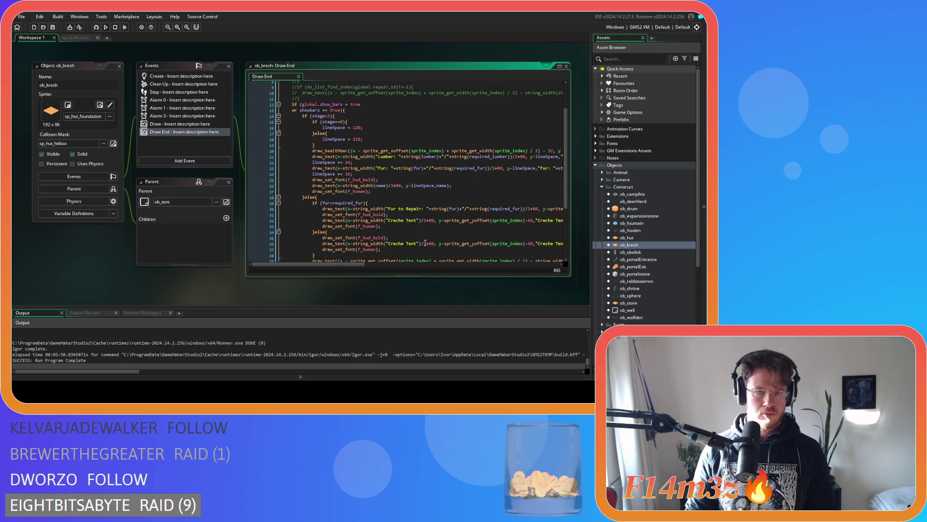
{"action": "mouse_move", "coordinate": [346, 266]}
{"action": "left_mouse_down"}
{"action": "mouse_move", "coordinate": [507, 265]}
{"action": "mouse_move", "coordinate": [282, 224]}
{"action": "left_mouse_up"}
{"action": "left_click", "coordinate": [337, 145]}
{"action": "key", "text": "Return"}
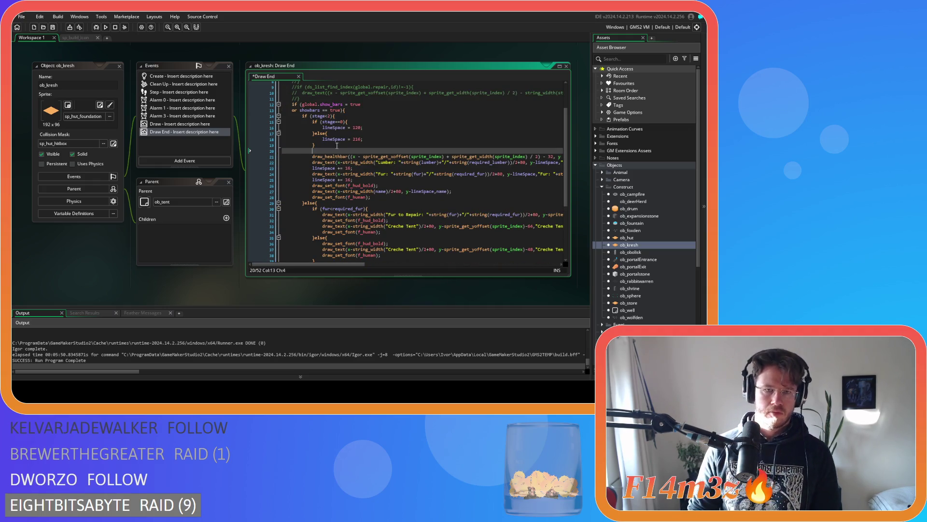
{"action": "key", "text": "ctrl+v"}
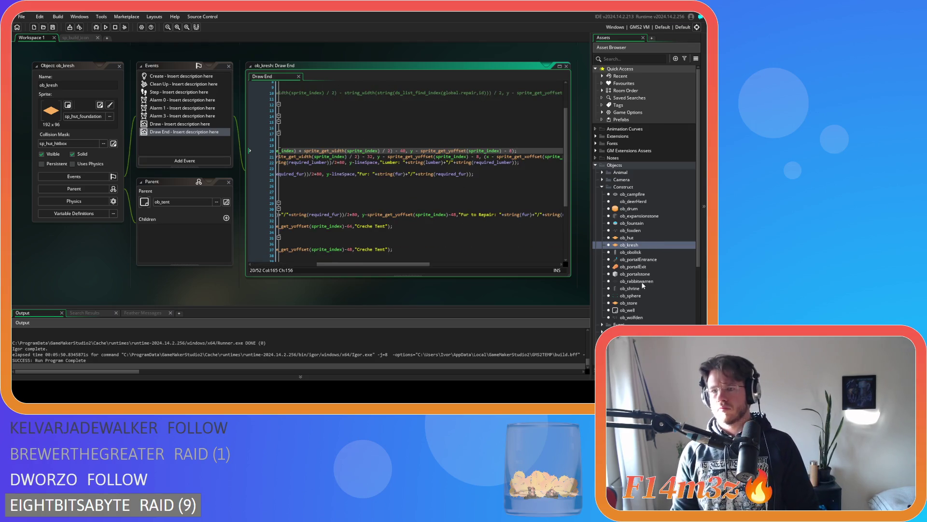
Insert the same line above draw_healthbar in ob_store's Draw End and run the game.
{"action": "double_click", "coordinate": [629, 302]}
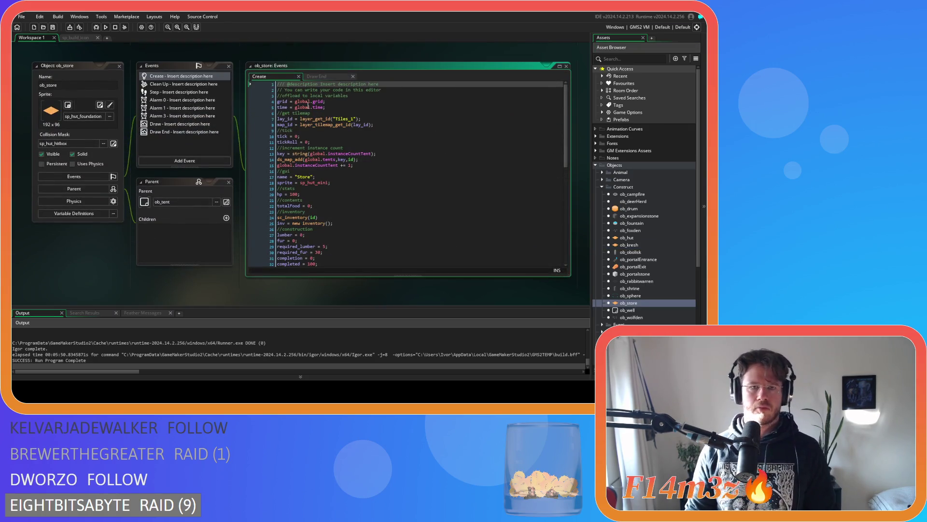
{"action": "left_click", "coordinate": [318, 76]}
{"action": "scroll", "coordinate": [359, 182], "scroll_direction": "down", "scroll_amount": 3}
{"action": "left_click", "coordinate": [348, 163]}
{"action": "key", "text": "Return"}
{"action": "key", "text": "ctrl+v"}
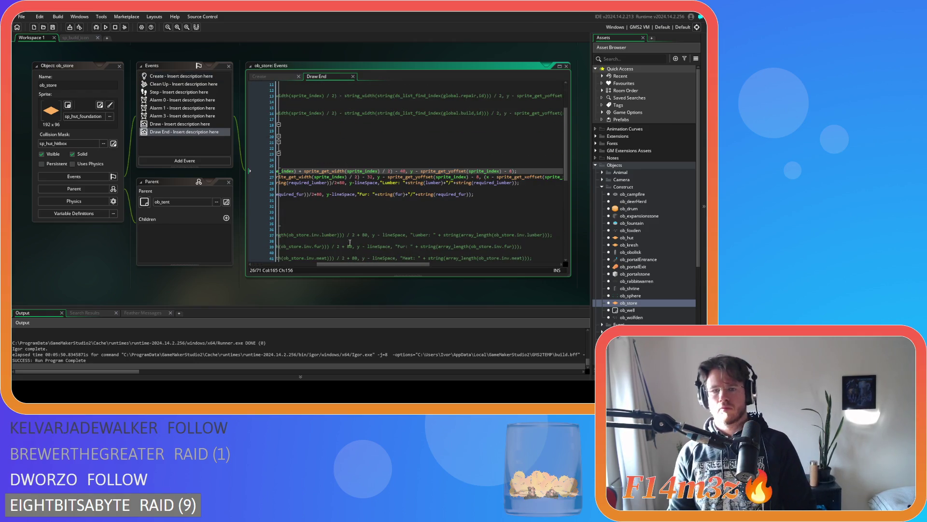
{"action": "left_click_drag", "start_coordinate": [340, 264], "coordinate": [276, 257]}
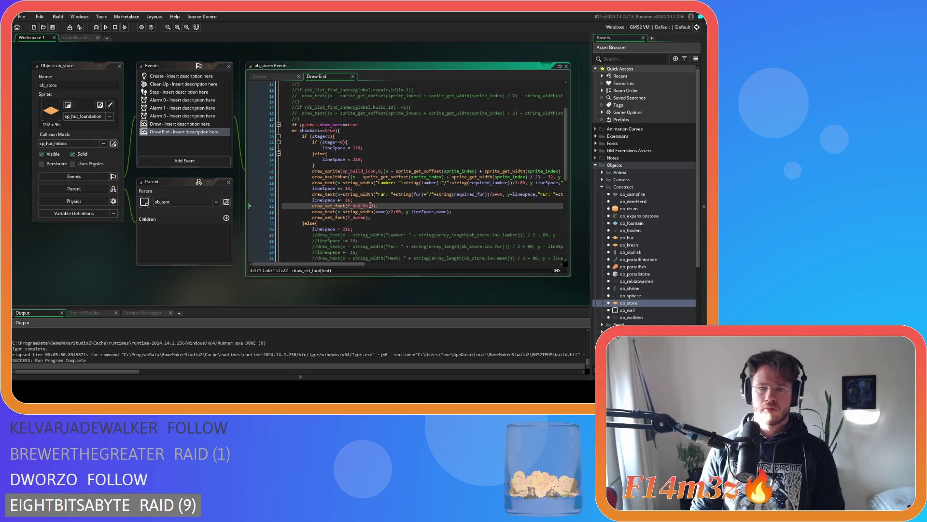
{"action": "left_click", "coordinate": [380, 200]}
{"action": "key", "text": "F5"}
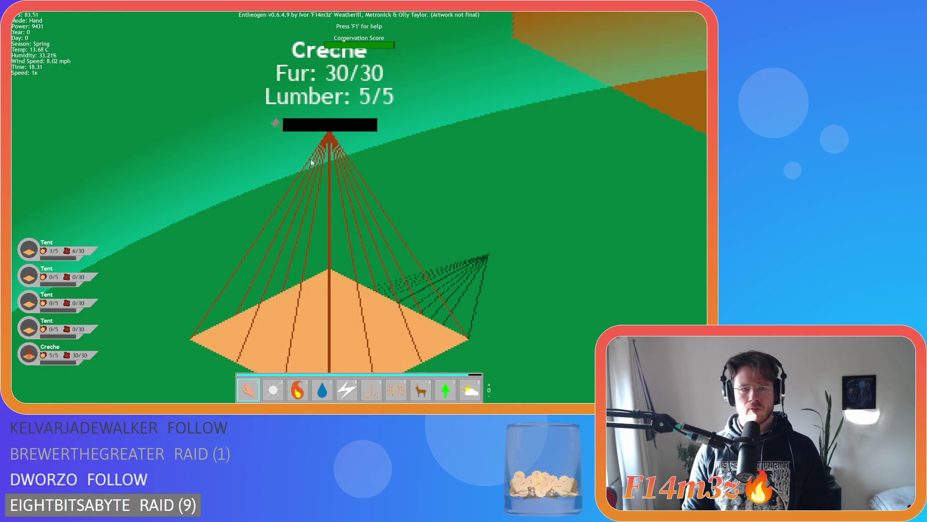
Zoom in and out on the Creche to inspect the small hammer icon beside its build bar.
{"action": "scroll", "coordinate": [311, 162], "scroll_direction": "down", "scroll_amount": 5}
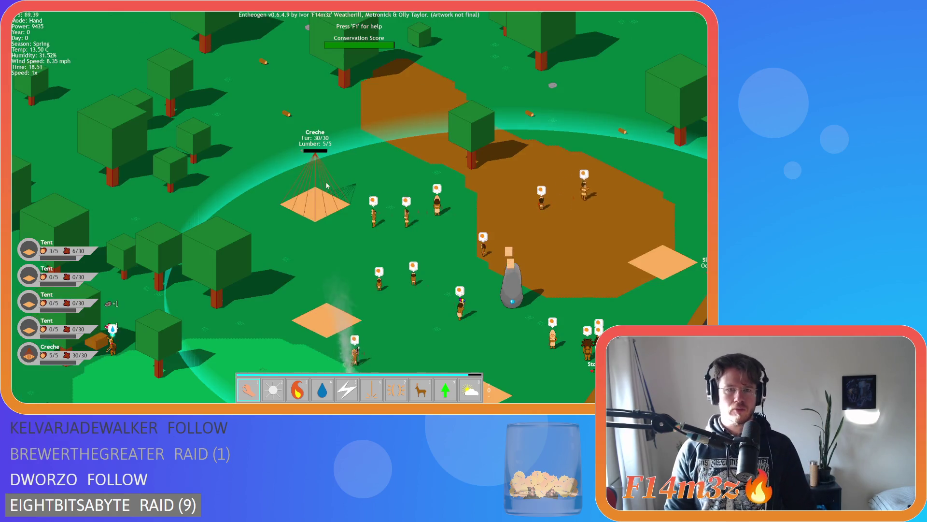
{"action": "scroll", "coordinate": [326, 196], "scroll_direction": "up", "scroll_amount": 2}
{"action": "scroll", "coordinate": [326, 195], "scroll_direction": "up", "scroll_amount": 3}
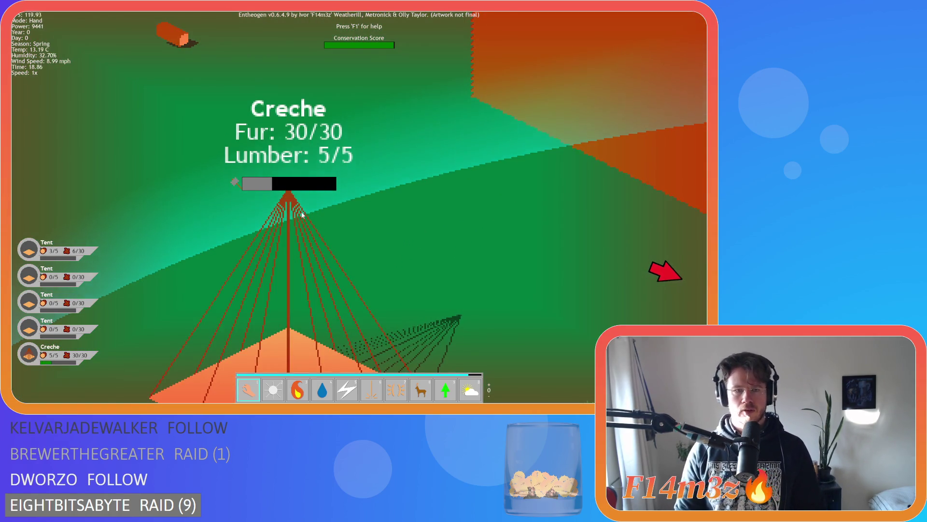
{"action": "scroll", "coordinate": [302, 215], "scroll_direction": "down", "scroll_amount": 4}
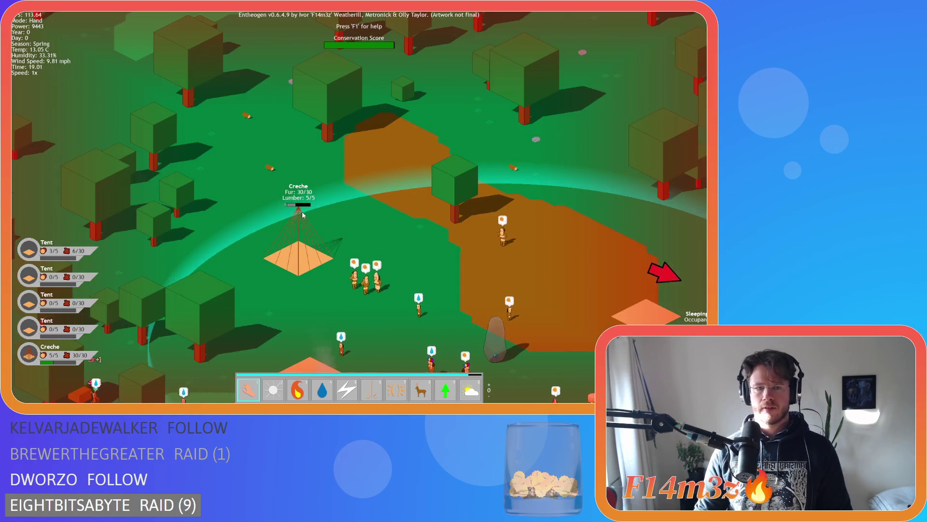
{"action": "scroll", "coordinate": [303, 212], "scroll_direction": "up", "scroll_amount": 5}
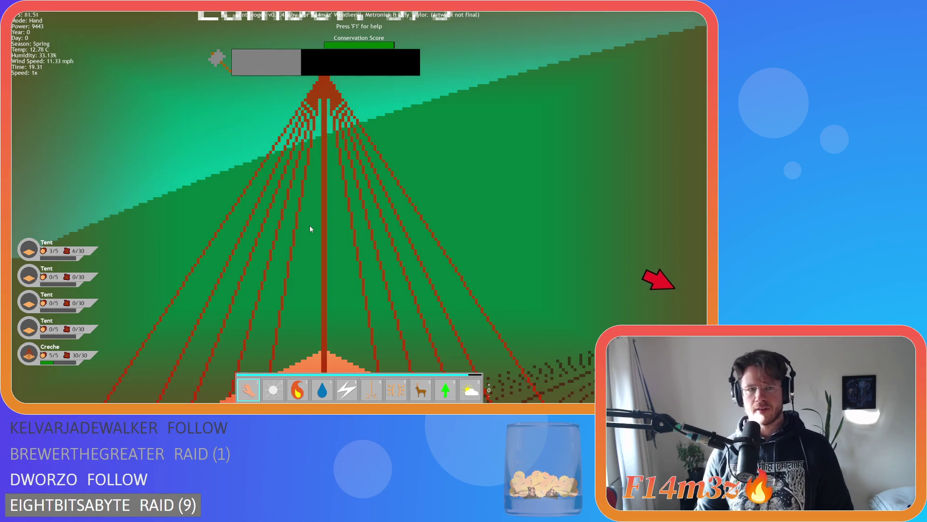
{"action": "scroll", "coordinate": [310, 229], "scroll_direction": "down", "scroll_amount": 4}
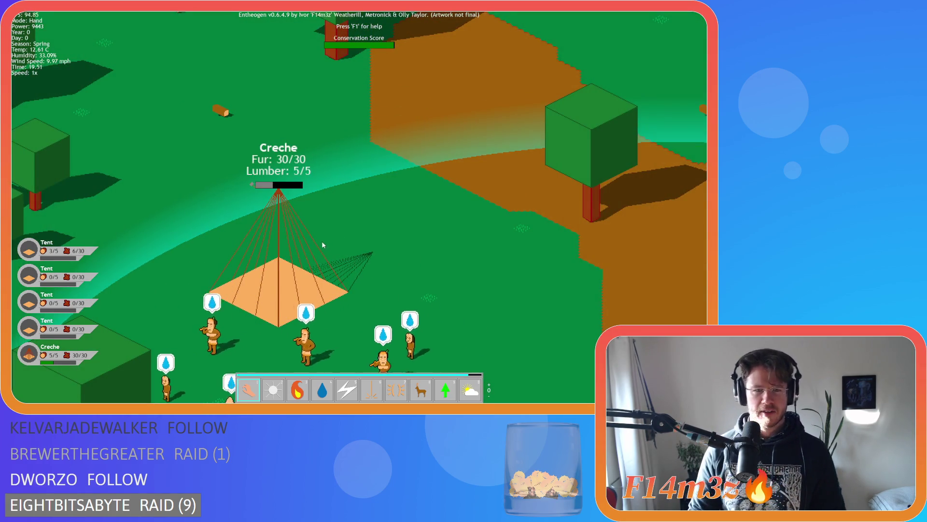
{"action": "scroll", "coordinate": [241, 212], "scroll_direction": "up", "scroll_amount": 2}
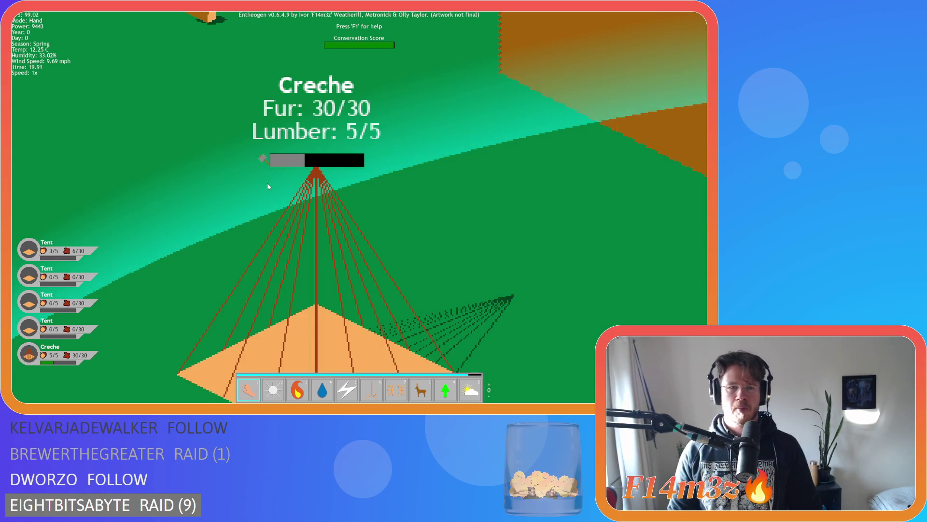
{"action": "scroll", "coordinate": [273, 184], "scroll_direction": "down", "scroll_amount": 3}
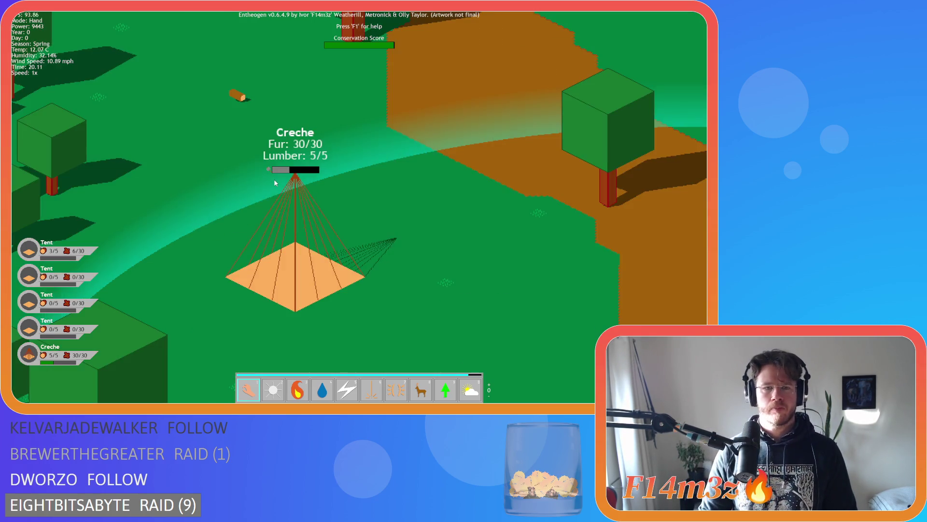
{"action": "scroll", "coordinate": [272, 183], "scroll_direction": "up", "scroll_amount": 4}
{"action": "scroll", "coordinate": [272, 184], "scroll_direction": "down", "scroll_amount": 2}
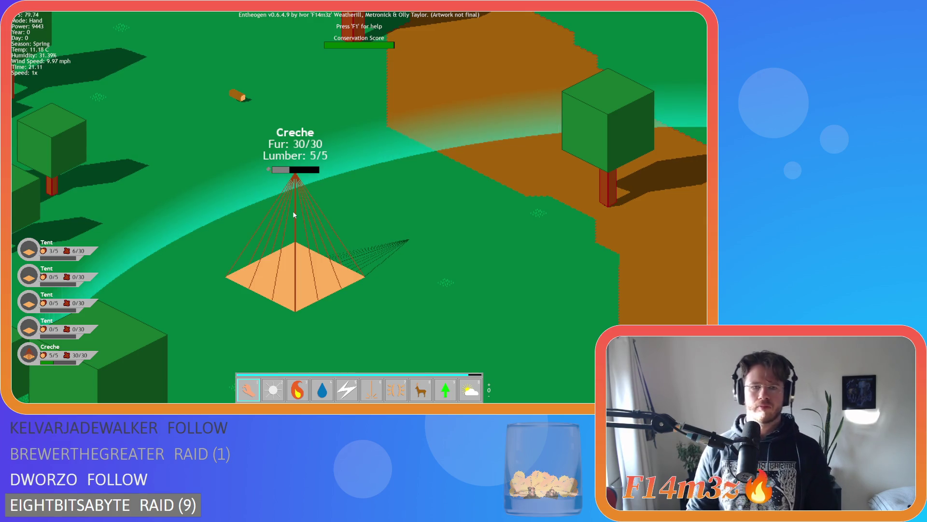
{"action": "scroll", "coordinate": [292, 211], "scroll_direction": "down", "scroll_amount": 5}
Pan across to the other tents, then quit the level to the title screen.
{"action": "key", "text": "d"}
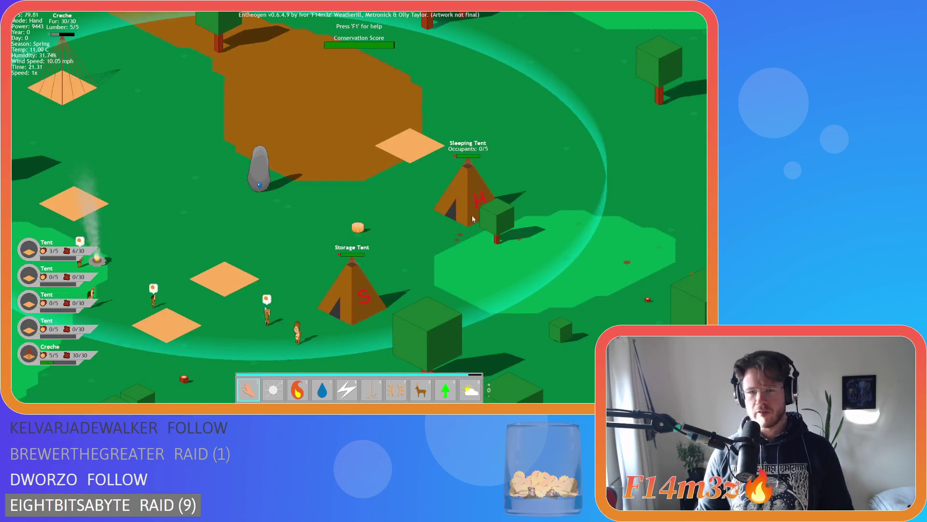
{"action": "key", "text": "a"}
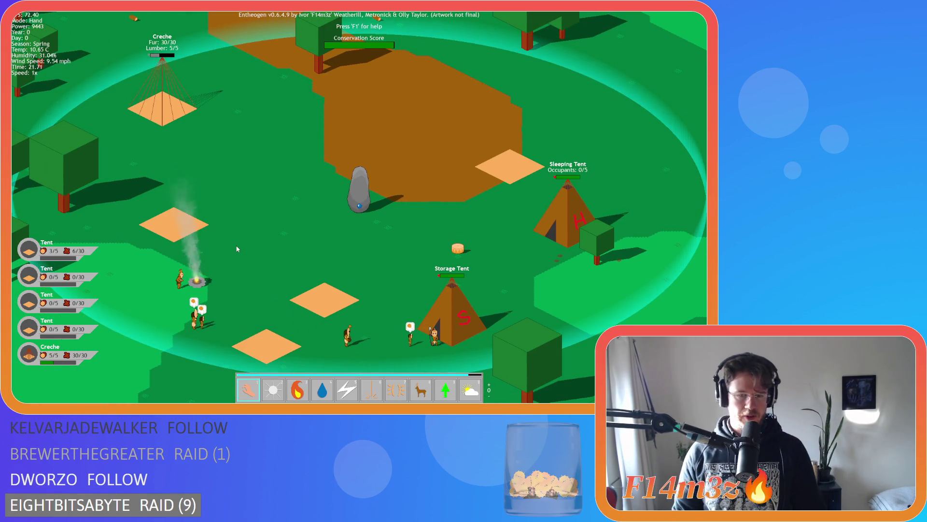
{"action": "key", "text": "s"}
{"action": "key", "text": "Escape"}
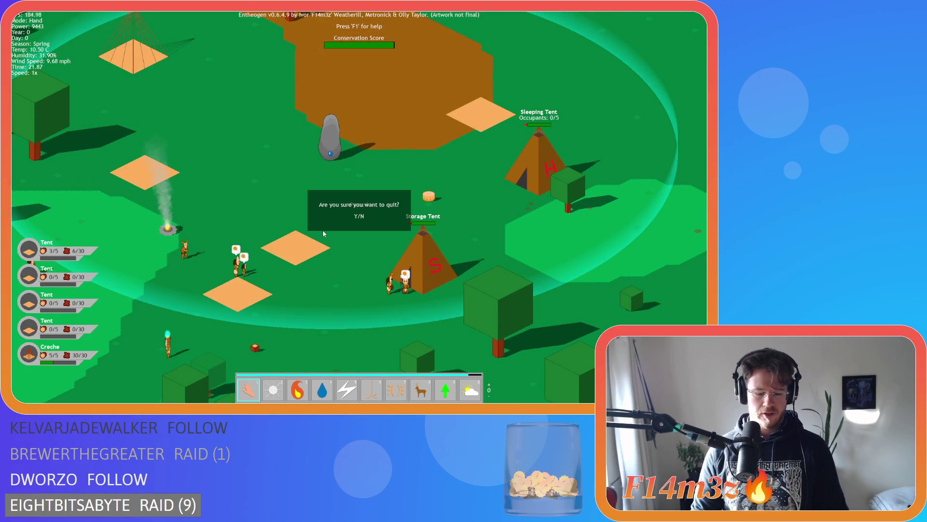
{"action": "key", "text": "y"}
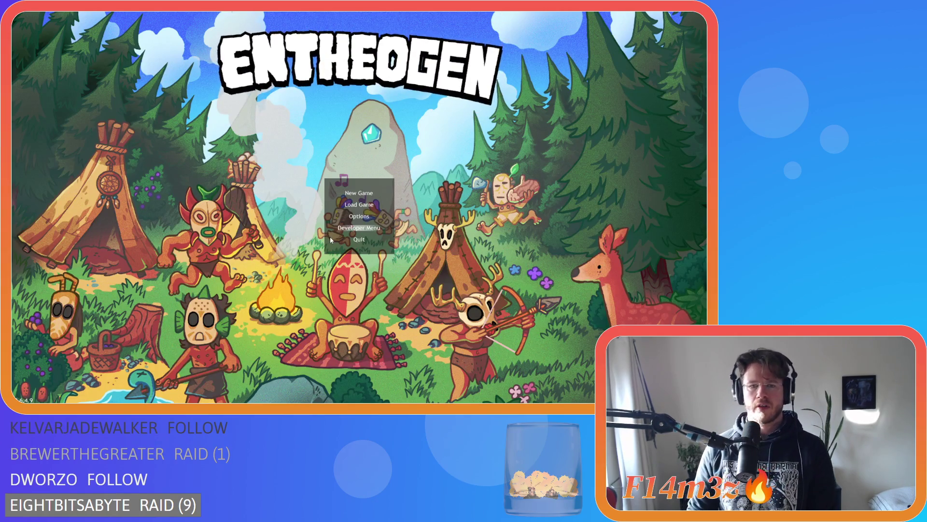
Browse the Options and Twitch settings, back out, and close the running game.
{"action": "key", "text": "Escape"}
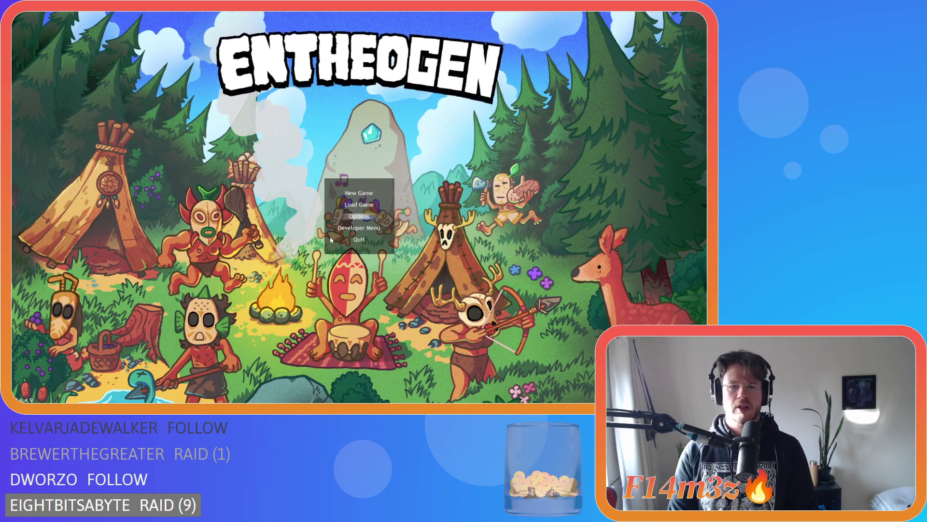
{"action": "key", "text": "Down"}
{"action": "key", "text": "Return"}
{"action": "key", "text": "Down"}
{"action": "key", "text": "Return"}
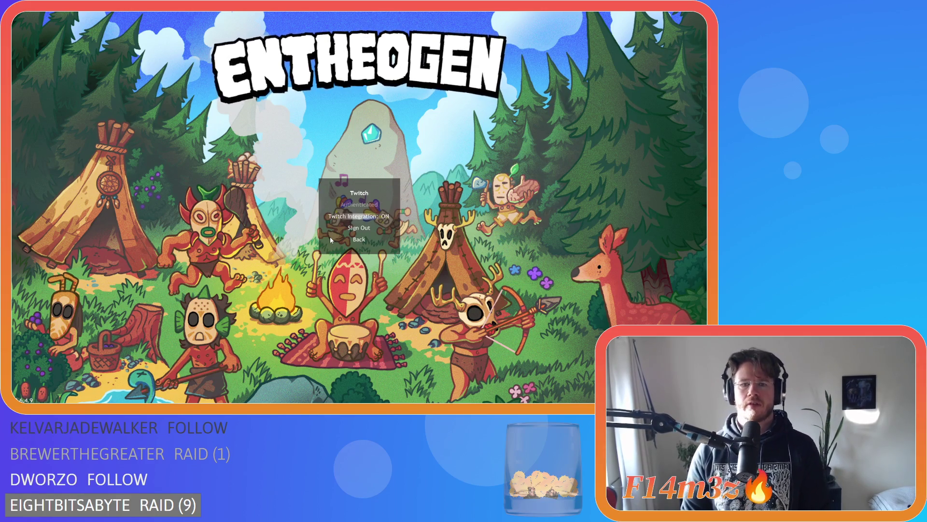
{"action": "key", "text": "Escape"}
{"action": "key", "text": "Escape"}
{"action": "key", "text": "Down"}
{"action": "key", "text": "Down"}
{"action": "key", "text": "Return"}
Rebuild and relaunch the game with F5, then return from Options to the main menu.
{"action": "key", "text": "F5"}
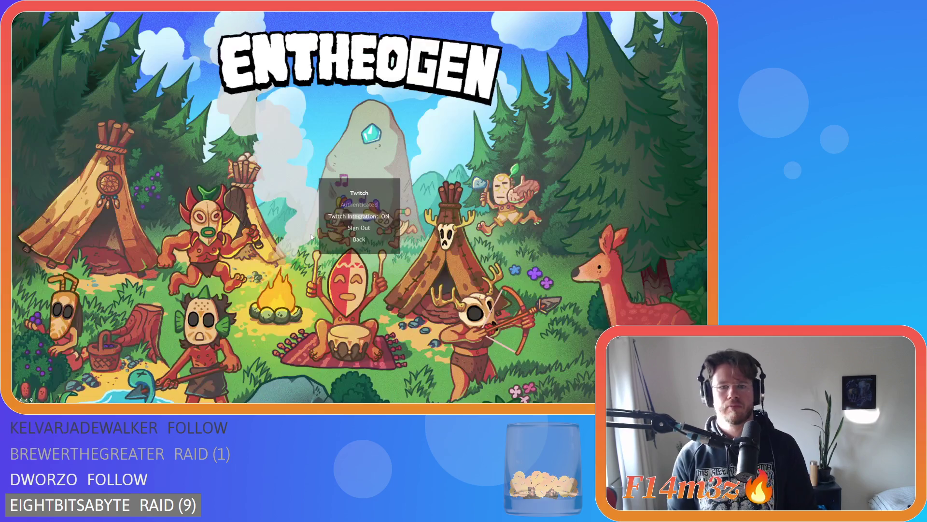
{"action": "left_click", "coordinate": [312, 240]}
{"action": "key", "text": "Return"}
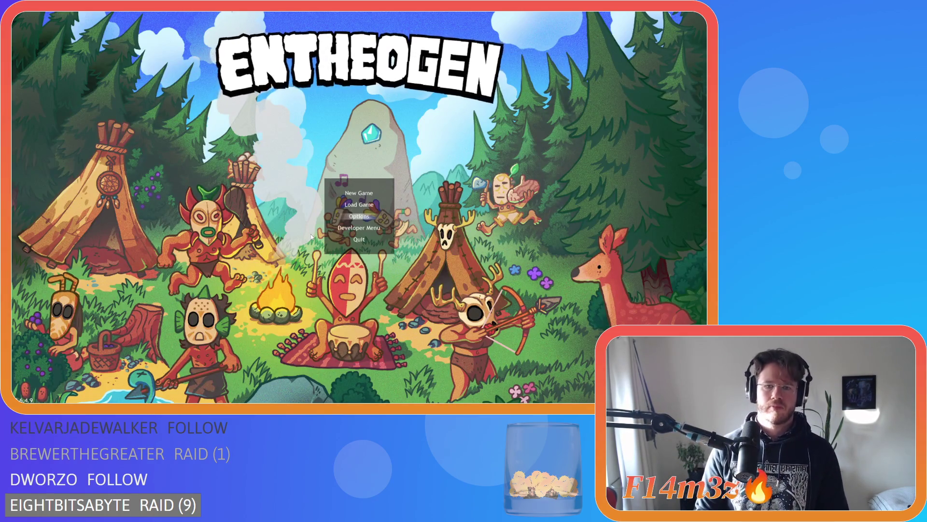
Open Level Select, browse Tropical Rainforest and Boreal Forest, then confirm a level to start loading.
{"action": "key", "text": "Up"}
{"action": "key", "text": "Up"}
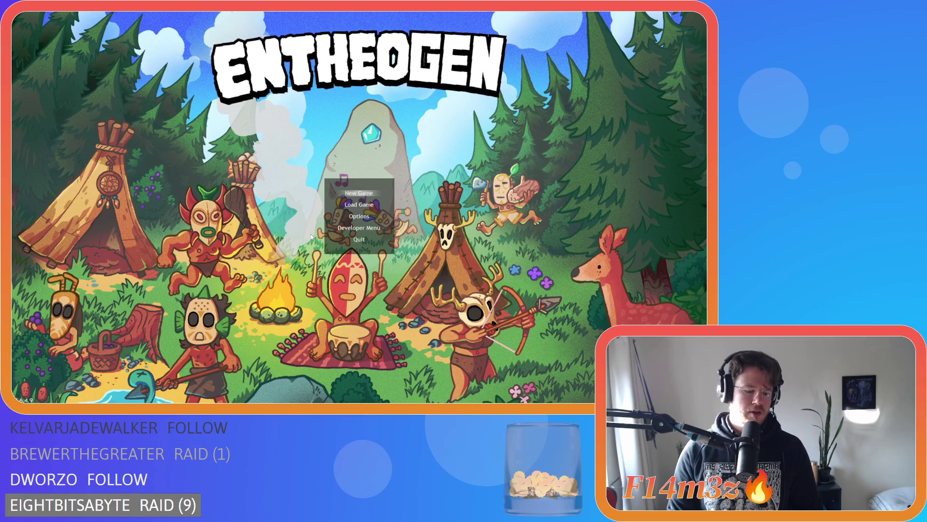
{"action": "key", "text": "Down"}
{"action": "key", "text": "Down"}
{"action": "key", "text": "Down"}
{"action": "key", "text": "Return"}
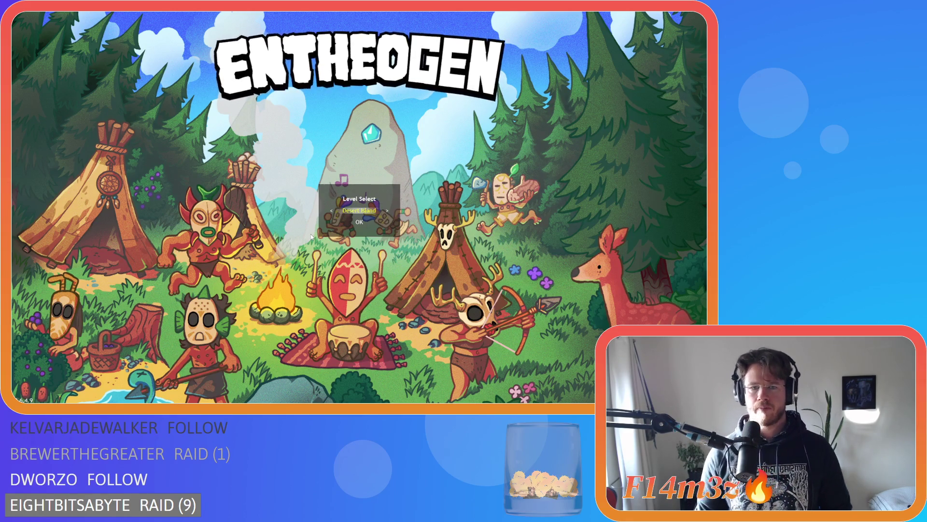
{"action": "key", "text": "Right"}
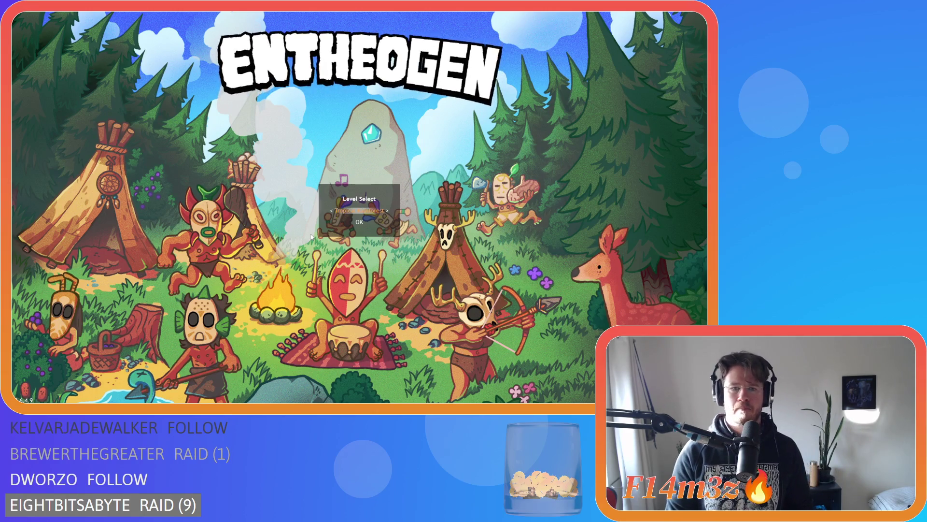
{"action": "key", "text": "Right"}
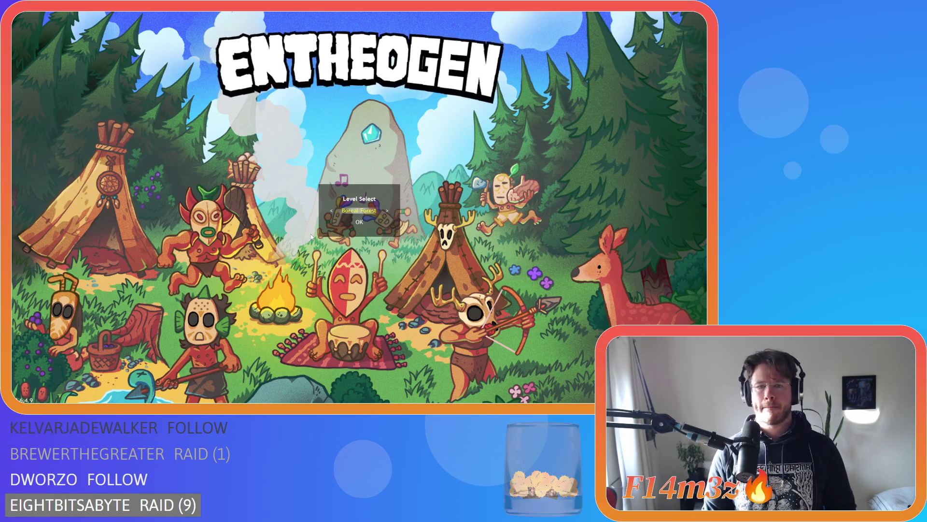
{"action": "key", "text": "Escape"}
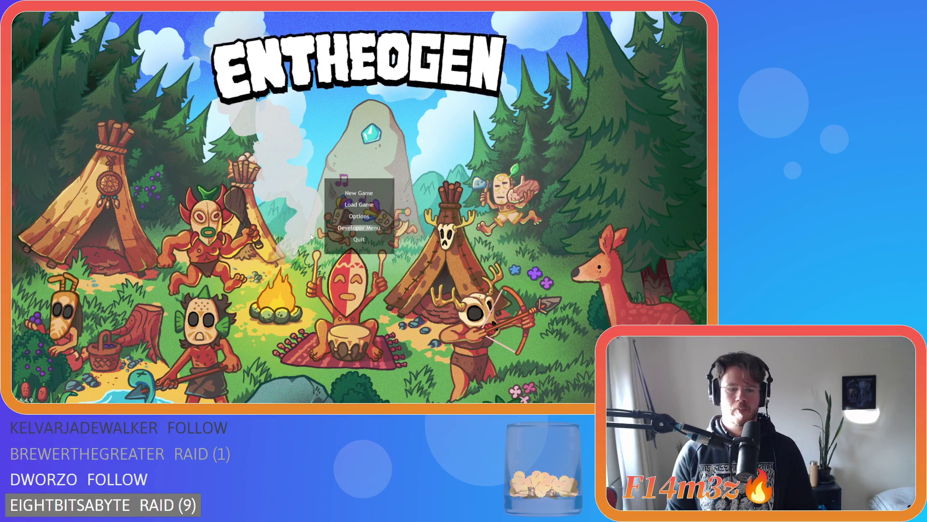
{"action": "key", "text": "Return"}
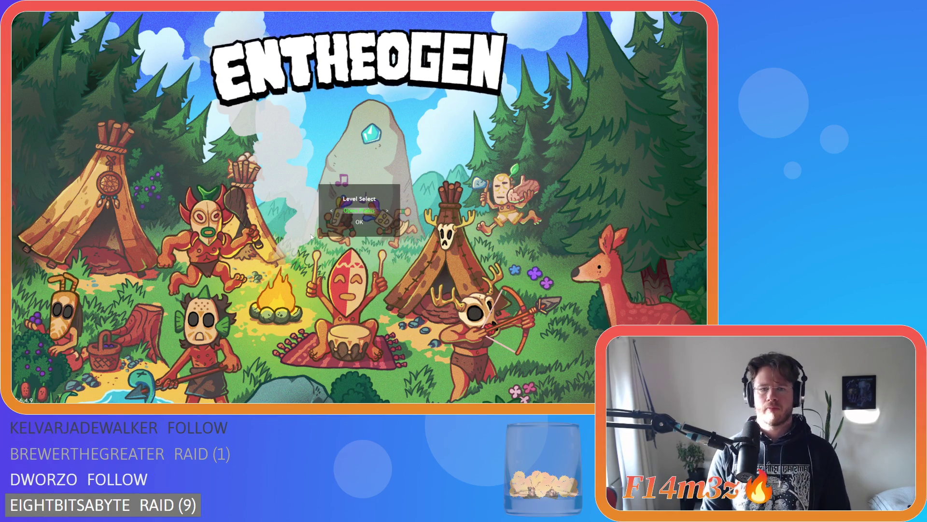
{"action": "key", "text": "Return"}
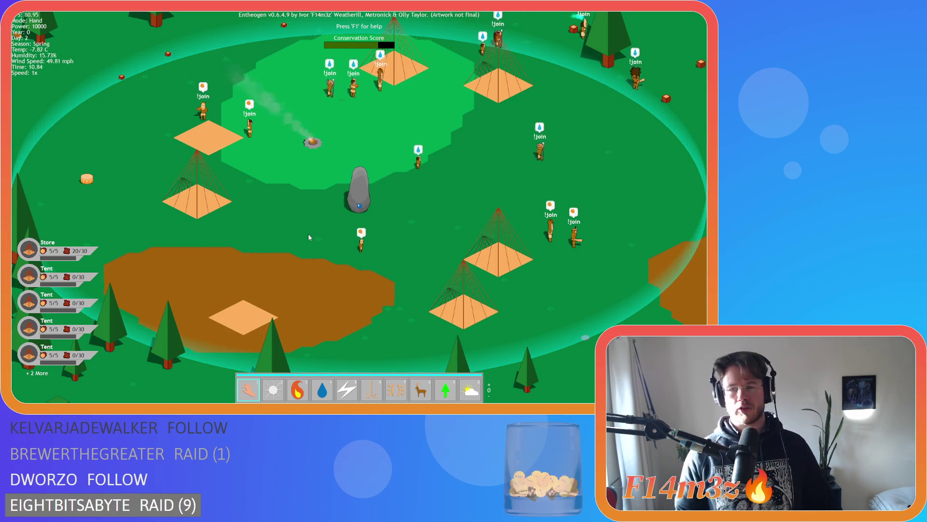
Pan over the forest and past the stream, briefly showing the Tribe overview, back to the village.
{"action": "key", "text": "w"}
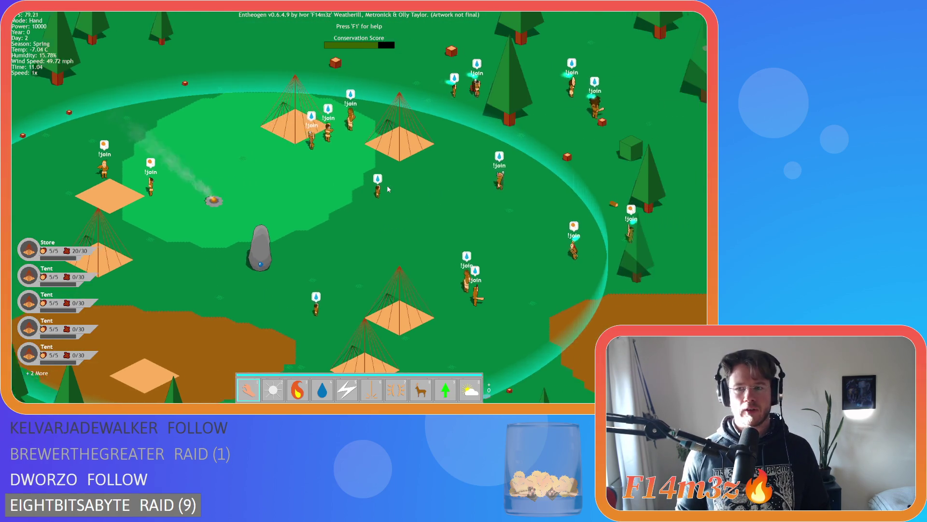
{"action": "key", "text": "t"}
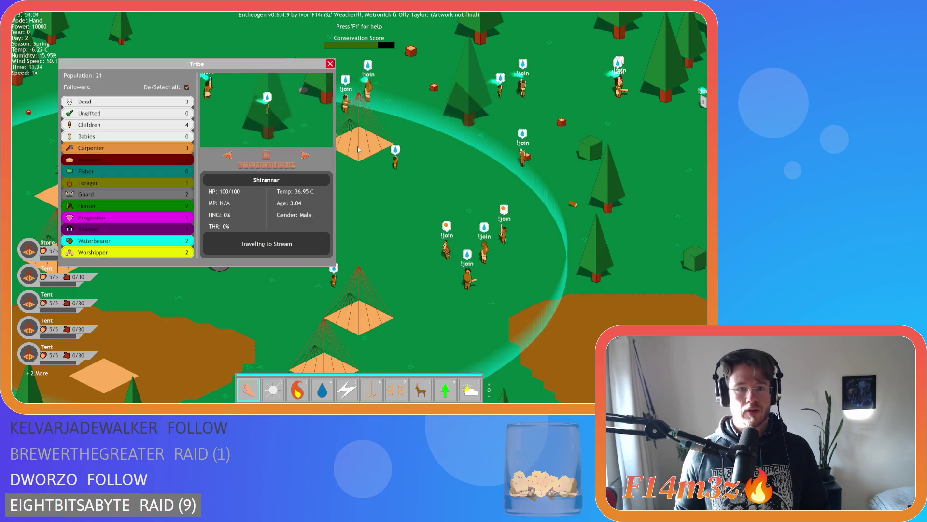
{"action": "key", "text": "w"}
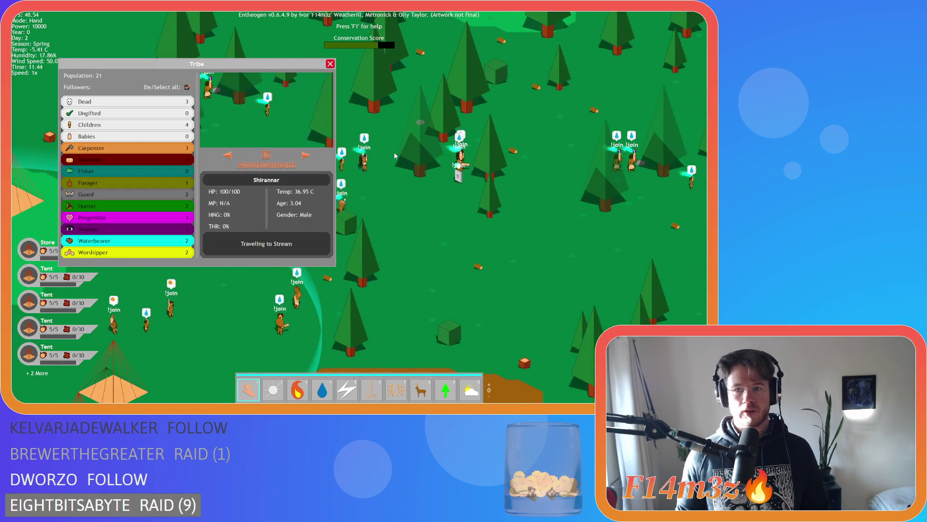
{"action": "key", "text": "t"}
{"action": "key", "text": "w"}
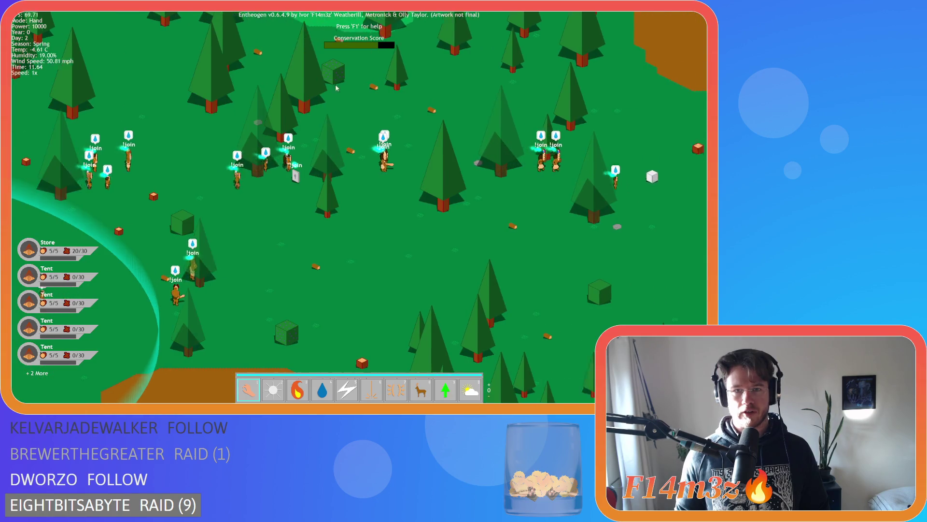
{"action": "key", "text": "d"}
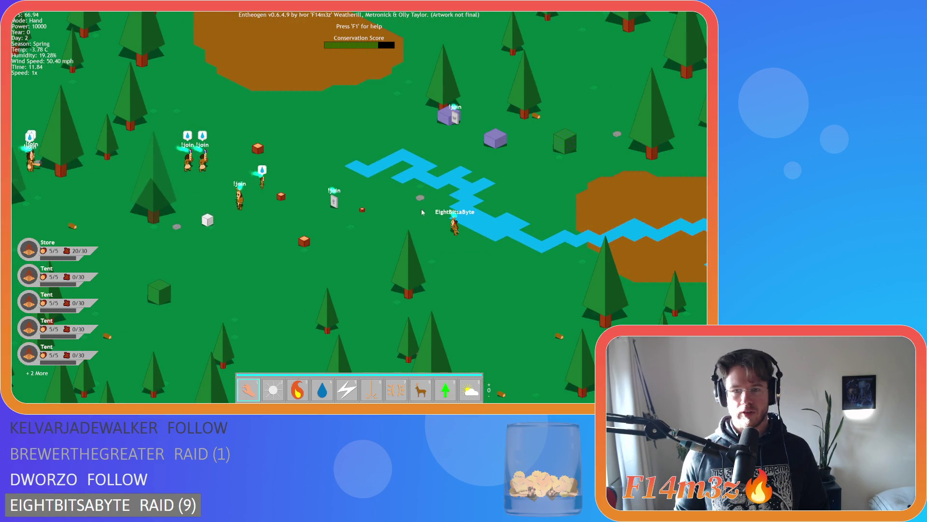
{"action": "key", "text": "d"}
{"action": "key", "text": "w"}
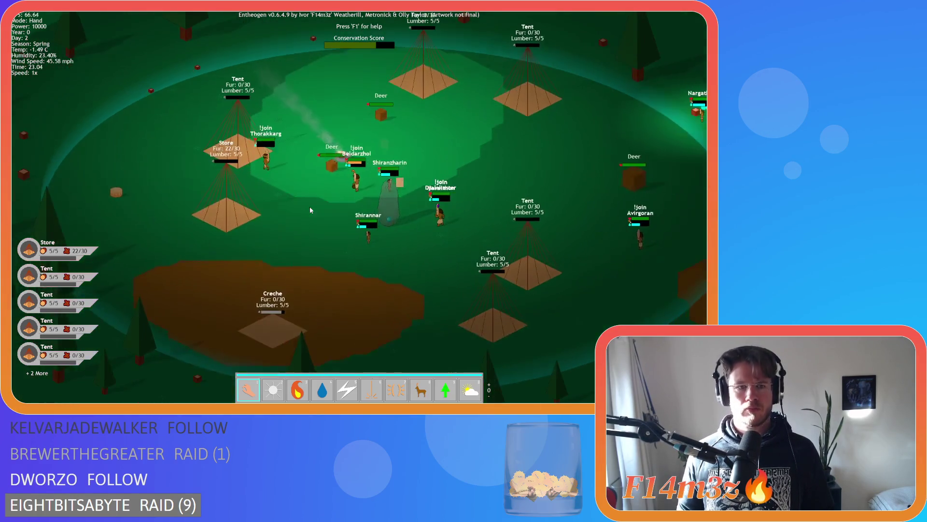
Show the tribe overview with Shirannar and pan around to locate more villagers.
{"action": "key", "text": "t"}
{"action": "key", "text": "t"}
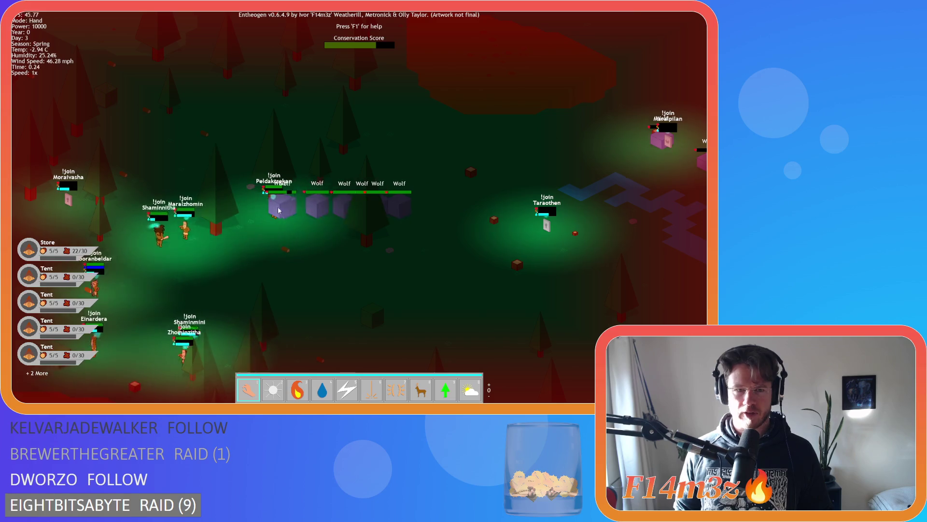
{"action": "key", "text": "a"}
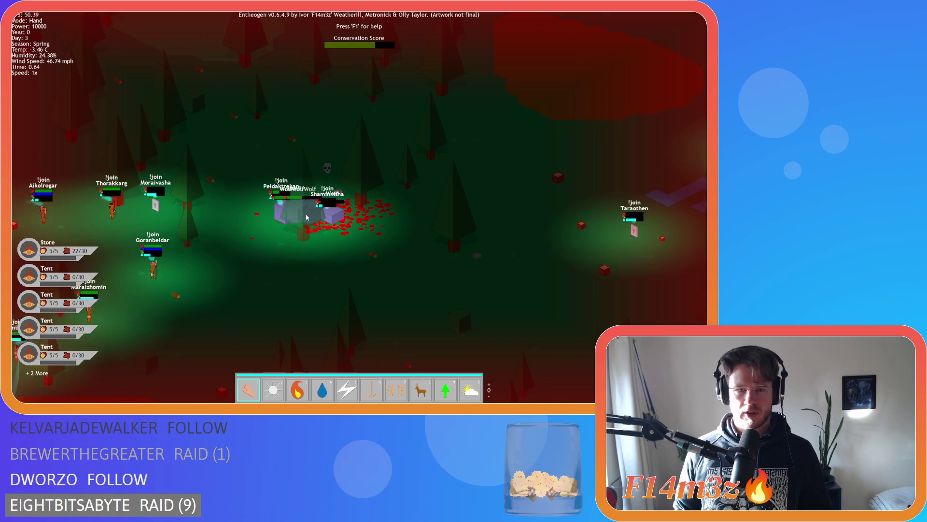
{"action": "key", "text": "a"}
{"action": "key", "text": "s"}
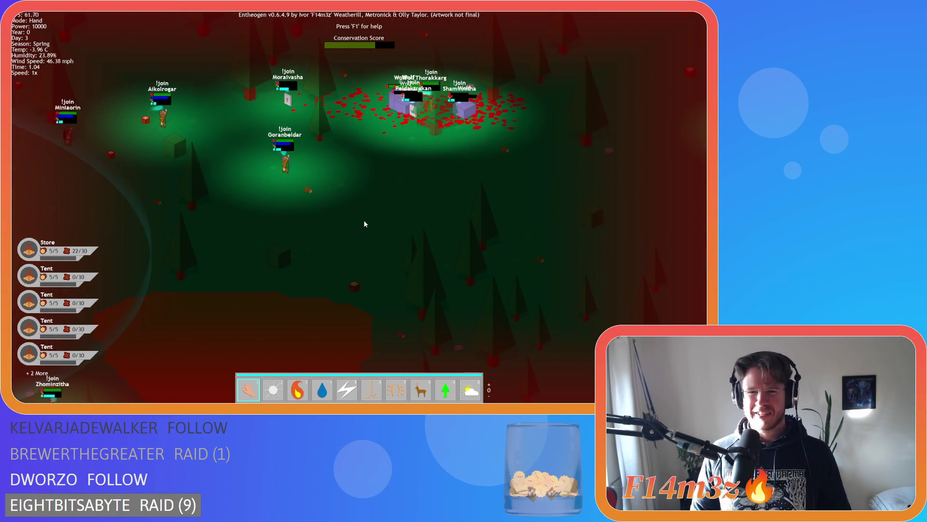
{"action": "key", "text": "d"}
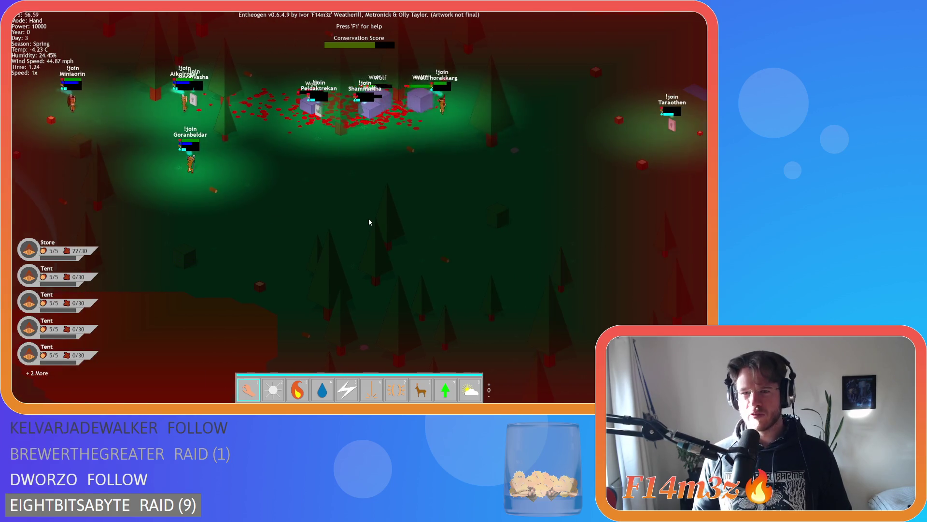
{"action": "key", "text": "d"}
{"action": "key", "text": "w"}
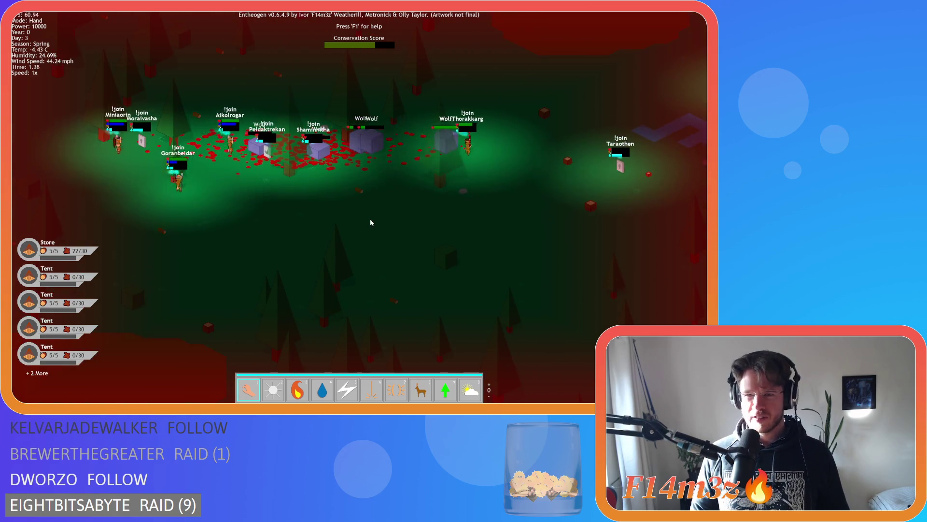
{"action": "key", "text": "d"}
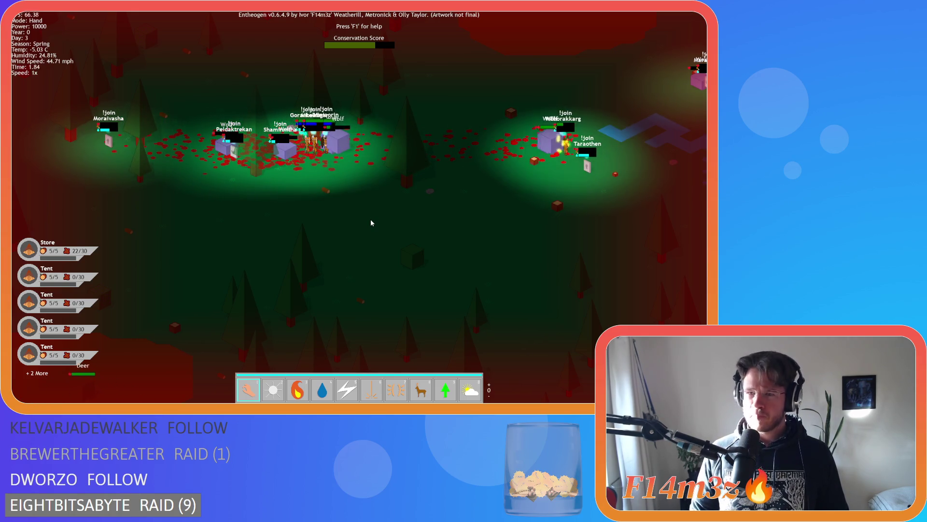
Pan right along the wolf fight and settle the camera near it.
{"action": "key", "text": "d"}
{"action": "key", "text": "s"}
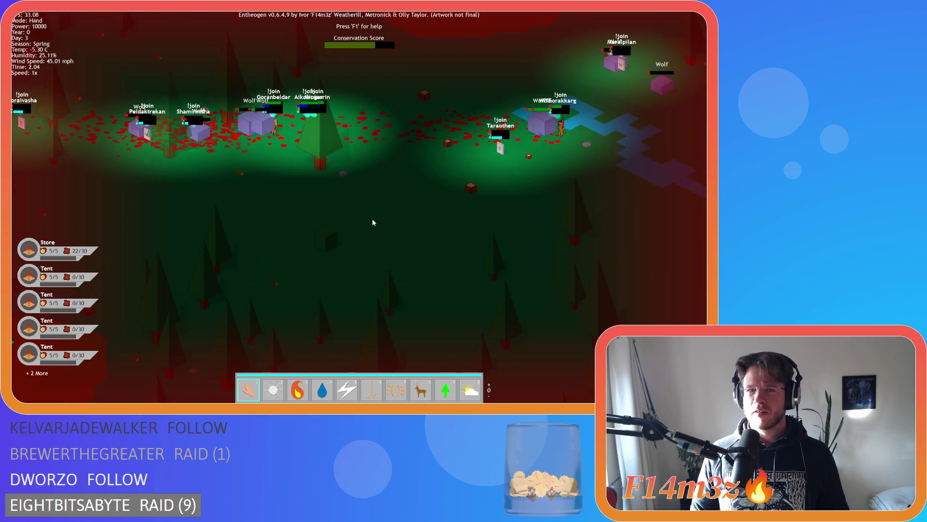
{"action": "key", "text": "d"}
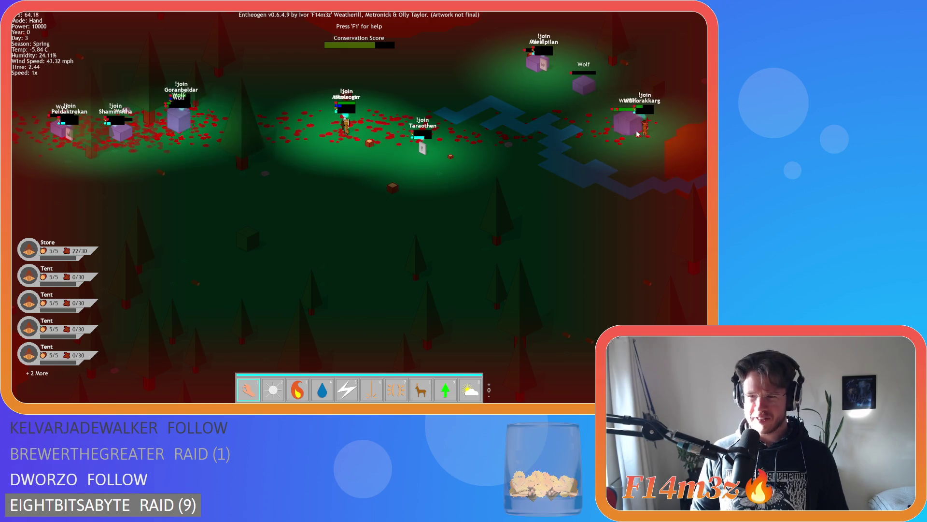
{"action": "key", "text": "d"}
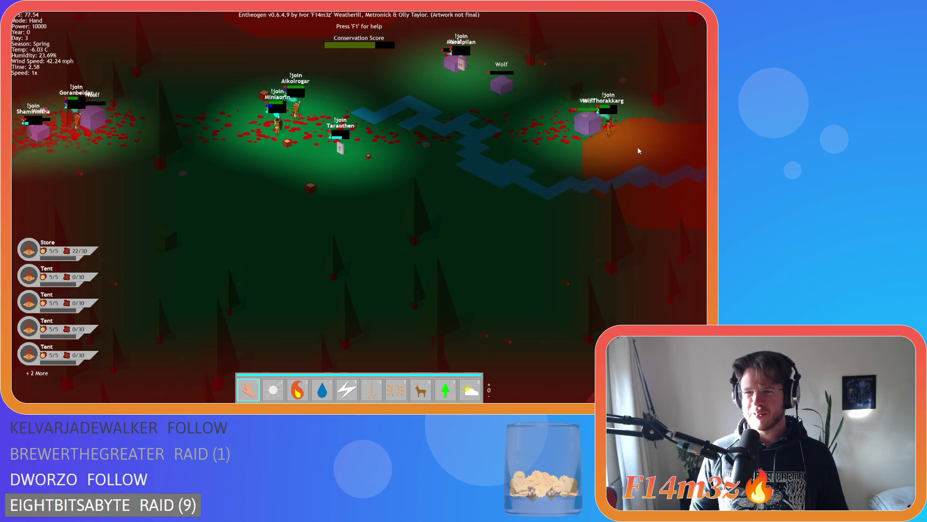
{"action": "key", "text": "d"}
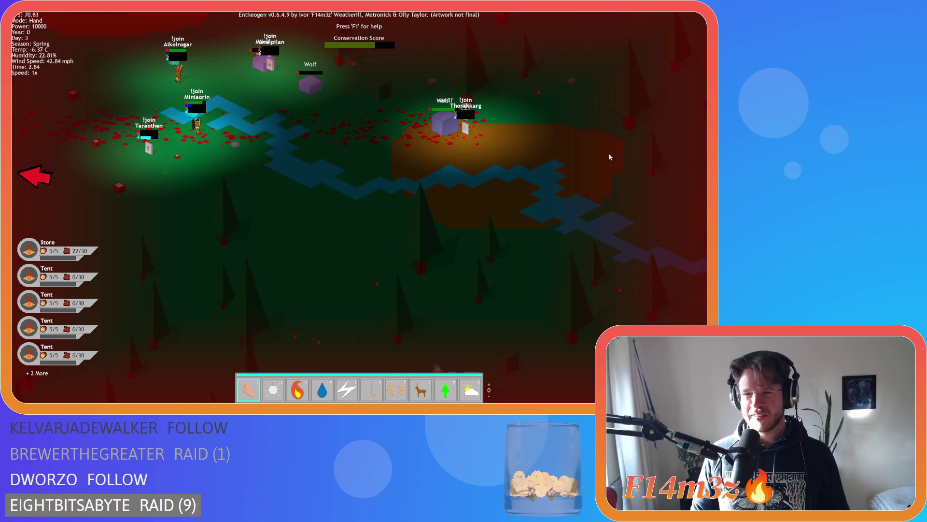
{"action": "key", "text": "a"}
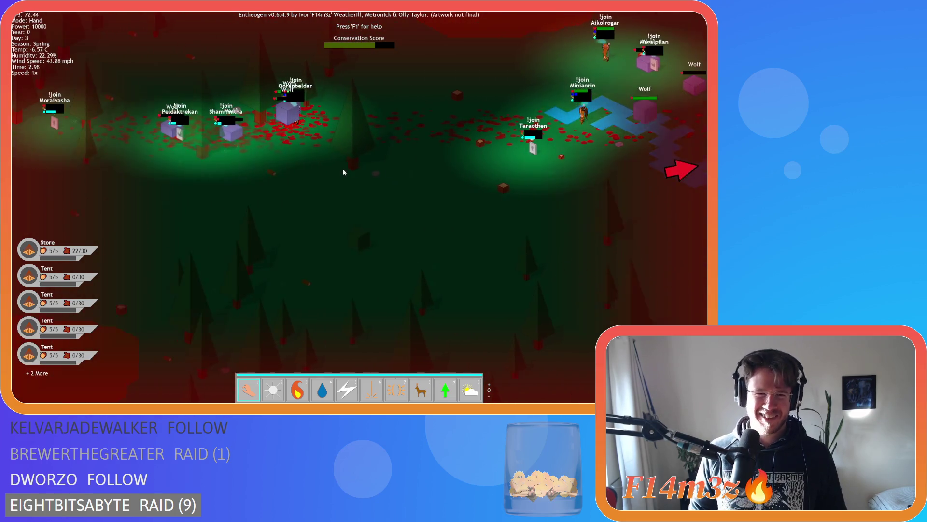
{"action": "key", "text": "s"}
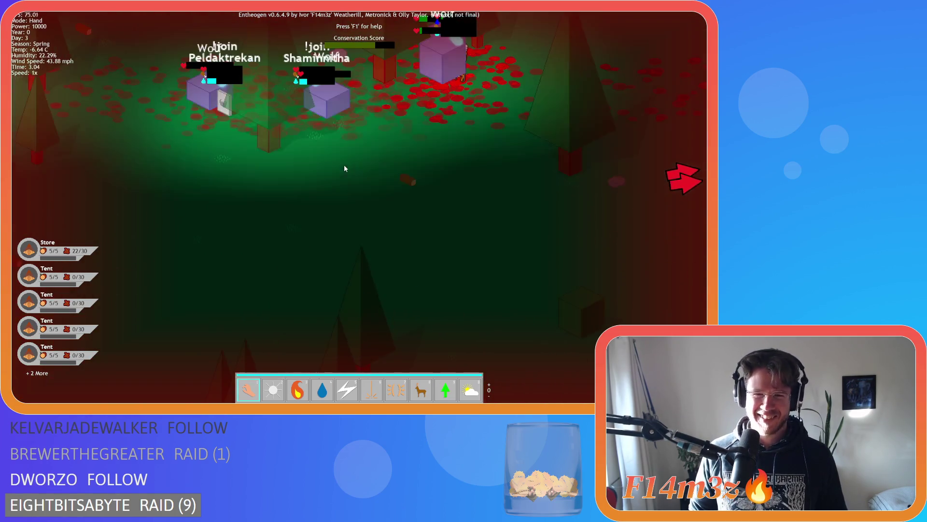
{"action": "key", "text": "w"}
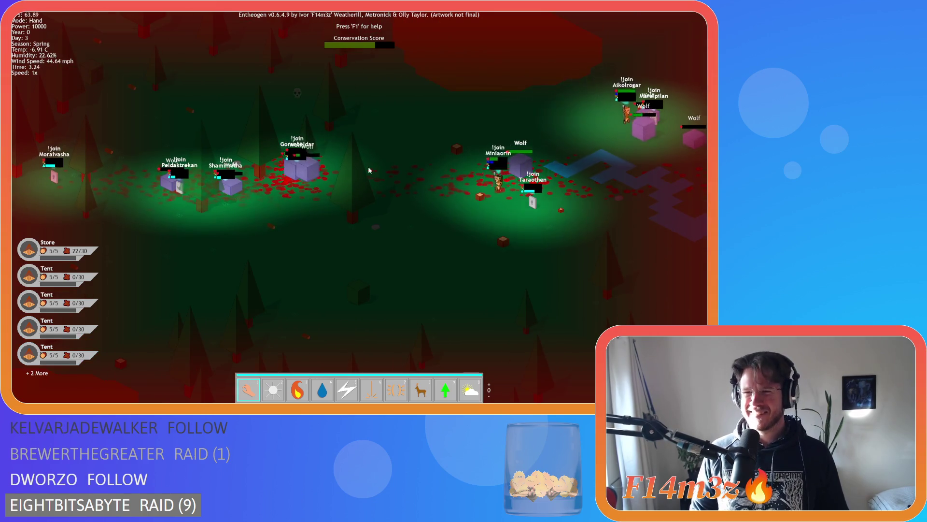
Zoom in on the fight, then quit the game with Escape and Y.
{"action": "scroll", "coordinate": [398, 172], "scroll_direction": "down", "scroll_amount": 3}
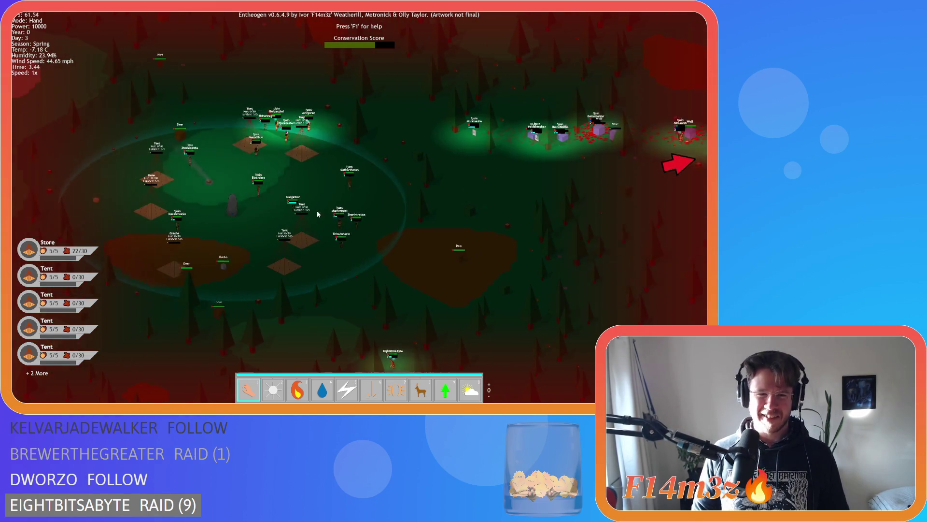
{"action": "scroll", "coordinate": [319, 213], "scroll_direction": "up", "scroll_amount": 3}
{"action": "scroll", "coordinate": [317, 211], "scroll_direction": "down", "scroll_amount": 4}
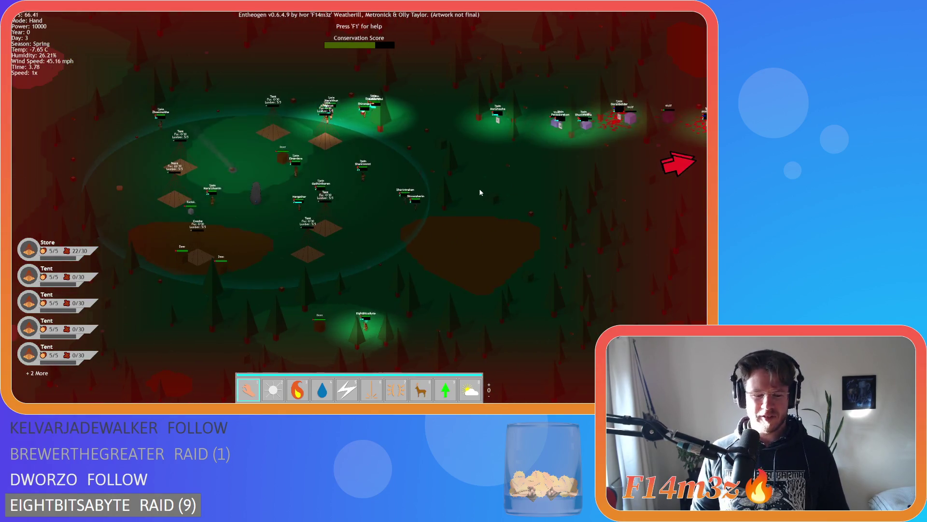
{"action": "key", "text": "Escape"}
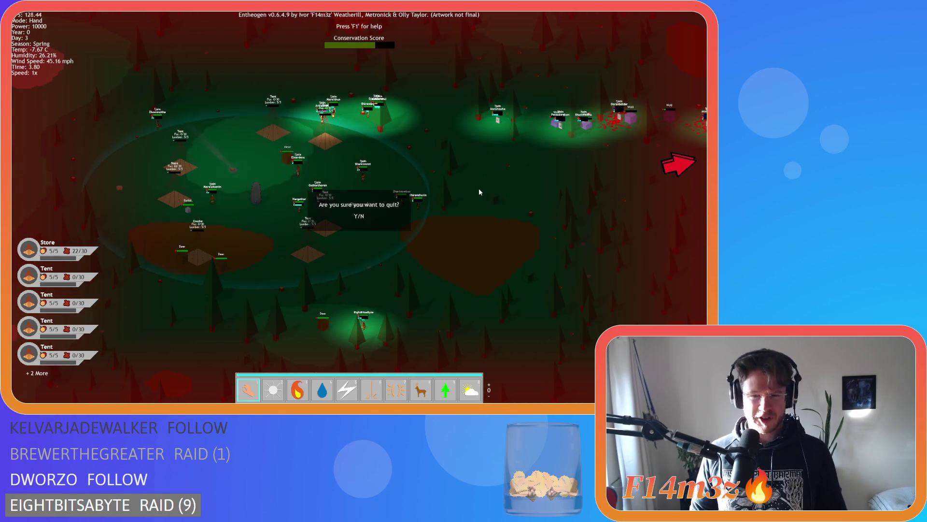
{"action": "key", "text": "y"}
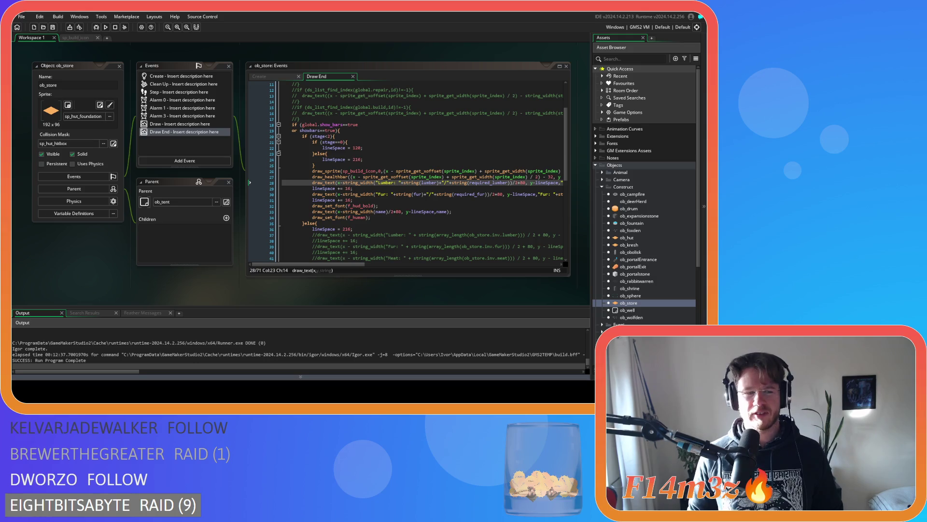
Close every ob_store editor window using the workspace's Windows > Close All option.
{"action": "left_click", "coordinate": [360, 183]}
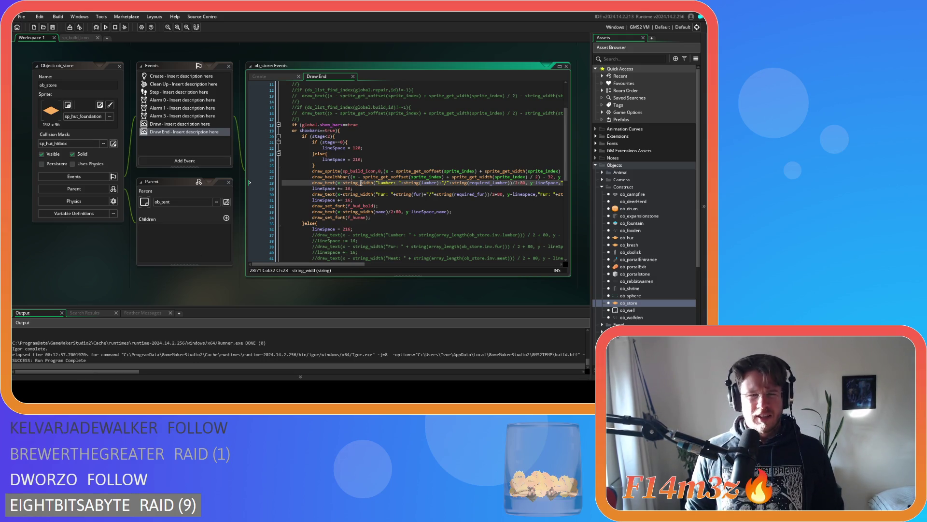
{"action": "right_click", "coordinate": [73, 256]}
{"action": "mouse_move", "coordinate": [94, 266]}
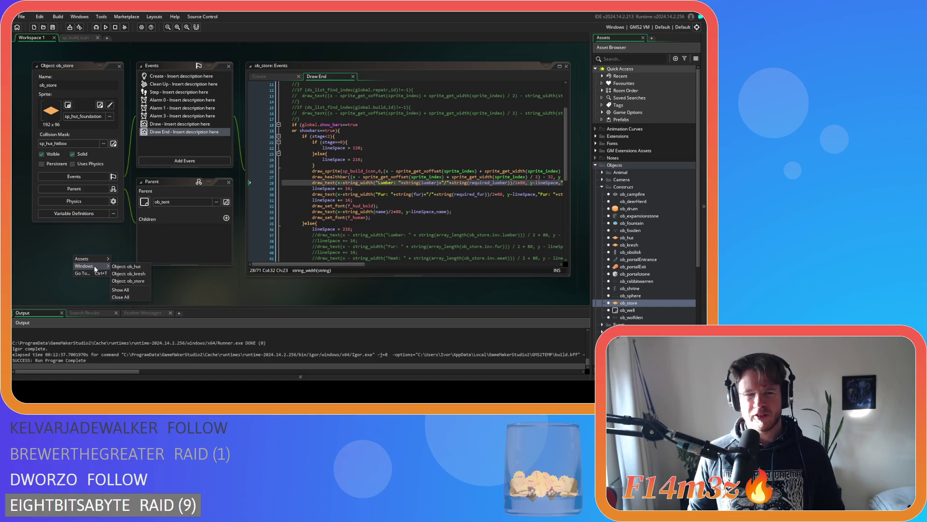
{"action": "left_click", "coordinate": [128, 297]}
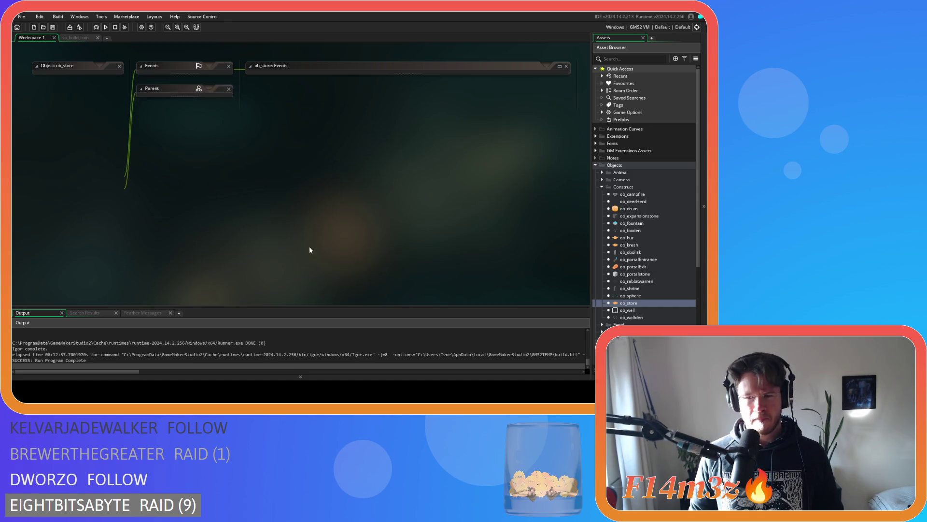
Collapse the Construct and Objects folders in the Asset Browser and build and run with F5.
{"action": "left_click", "coordinate": [602, 187]}
{"action": "left_click", "coordinate": [596, 165]}
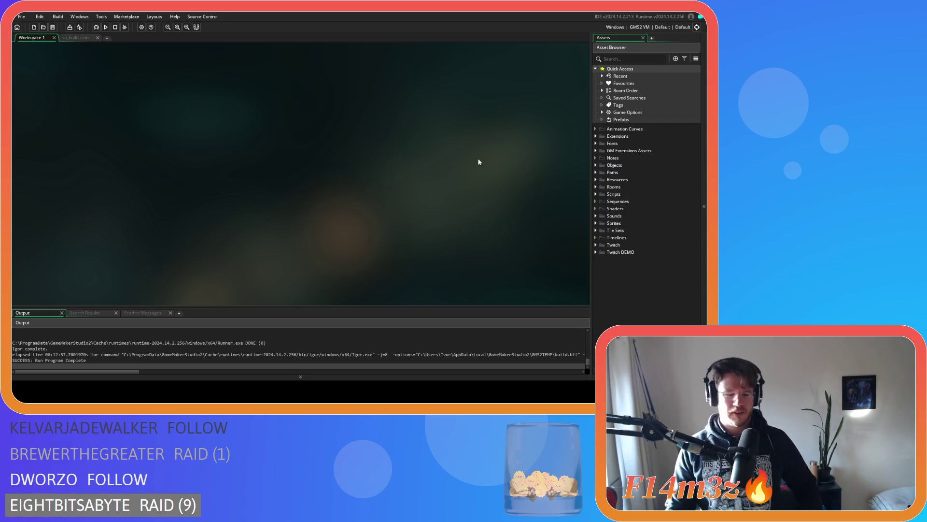
{"action": "key", "text": "F5"}
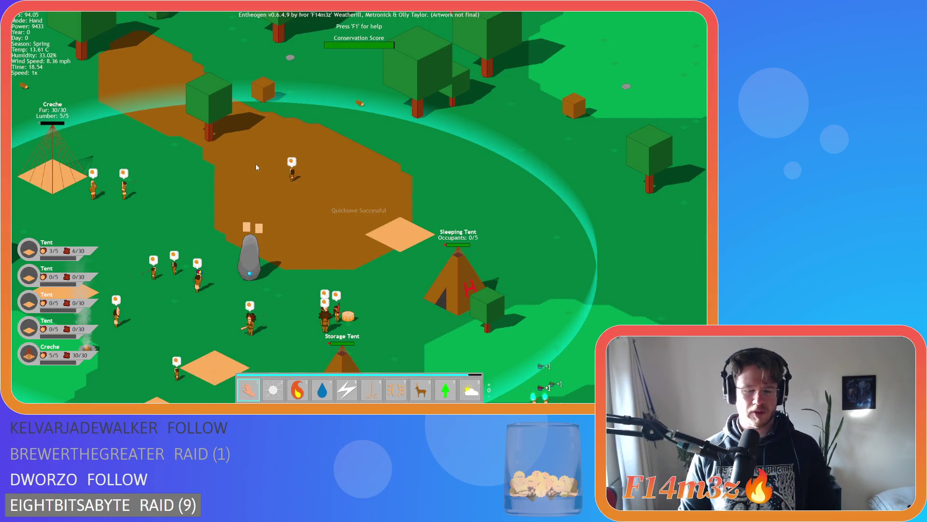
Quickload the saved village with F9, pan toward the tents, and quit the game.
{"action": "key", "text": "F9"}
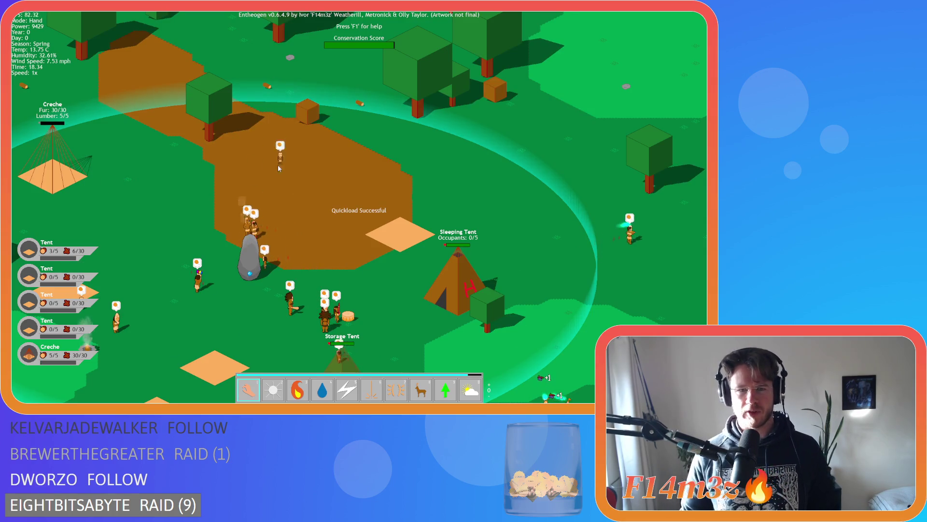
{"action": "key", "text": "s"}
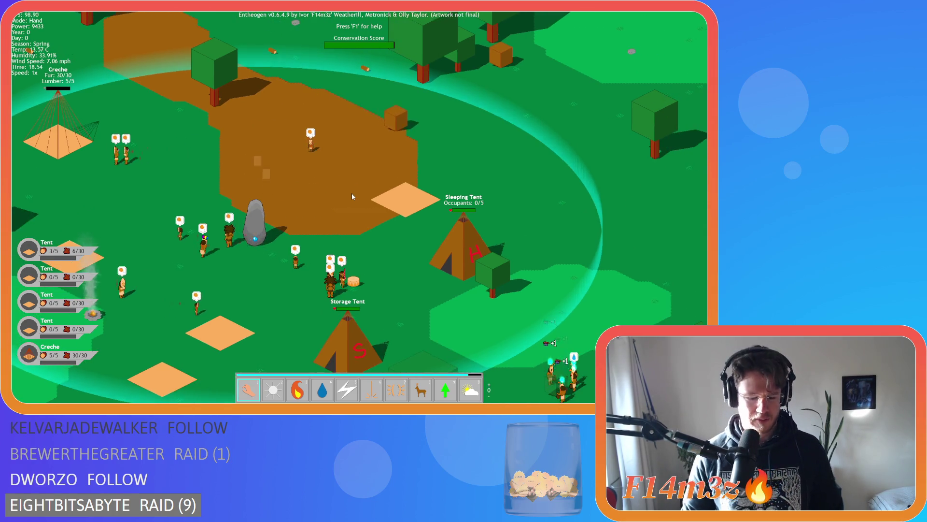
{"action": "key", "text": "Escape"}
{"action": "key", "text": "Return"}
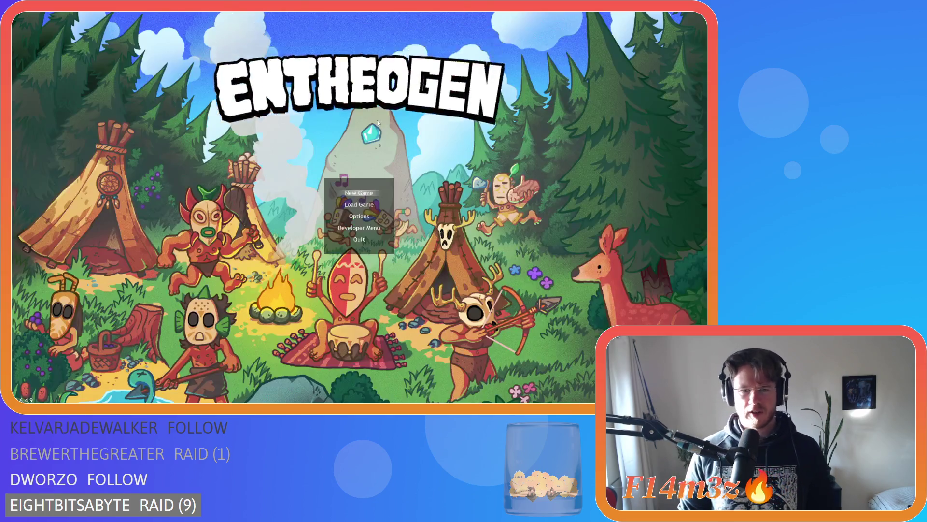
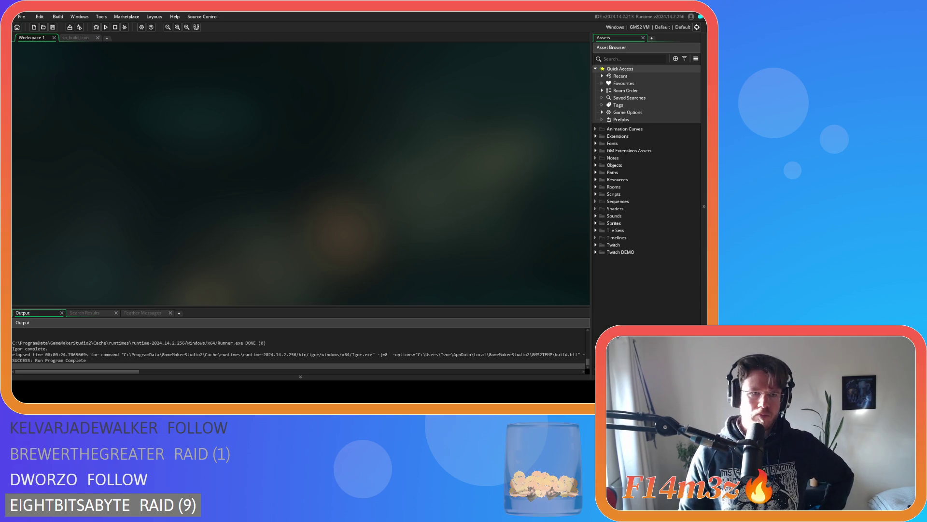
Briefly view and close the sp_build_icon sprite, then expand the Objects folder.
{"action": "left_click", "coordinate": [77, 37]}
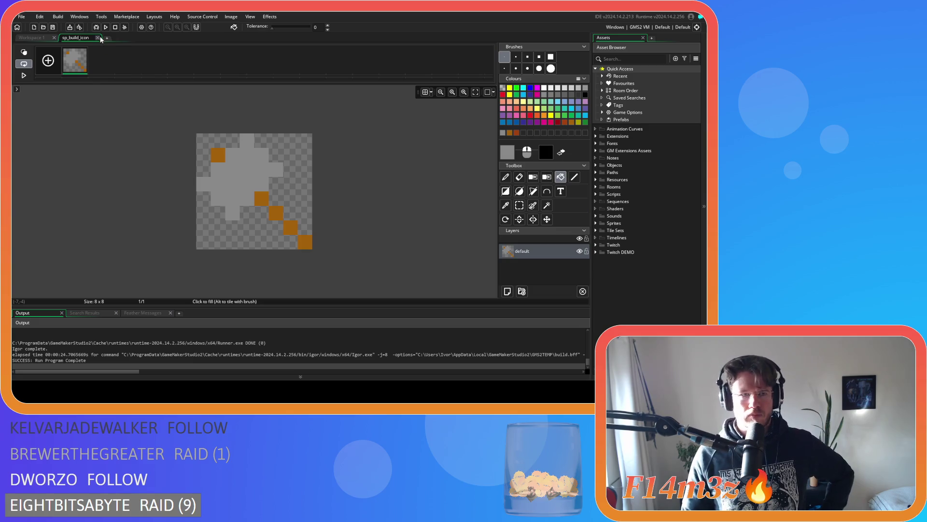
{"action": "left_click", "coordinate": [97, 38]}
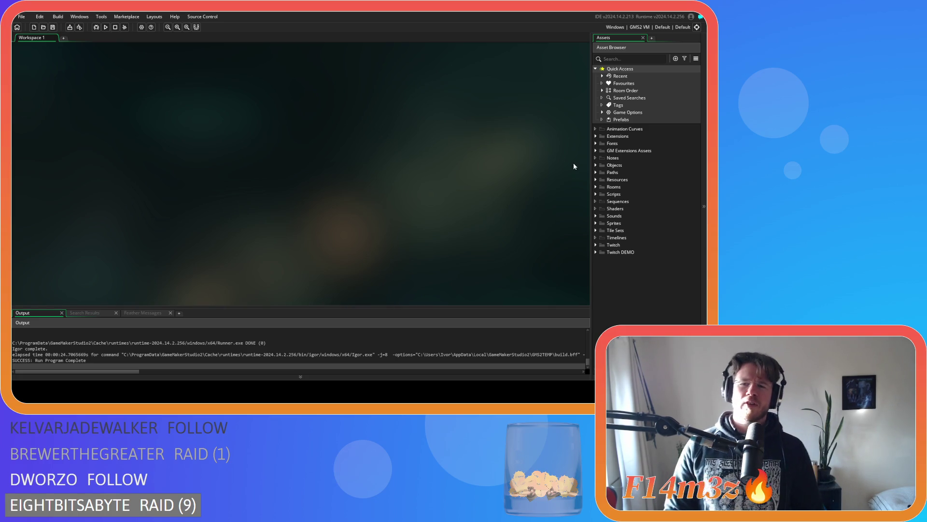
{"action": "left_click", "coordinate": [596, 166]}
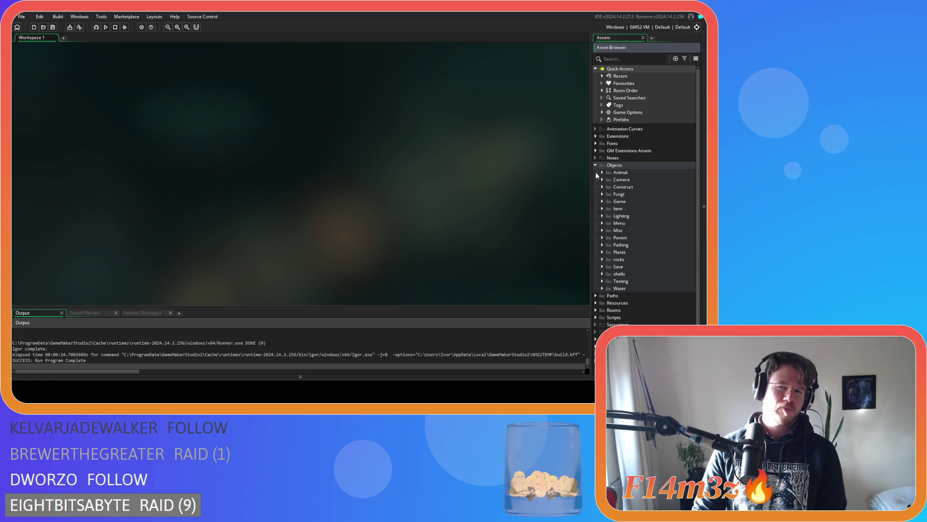
Expand Objects > Game, open ob_controller and show its Create event global initialisation code.
{"action": "left_click", "coordinate": [604, 201]}
{"action": "left_click", "coordinate": [604, 200]}
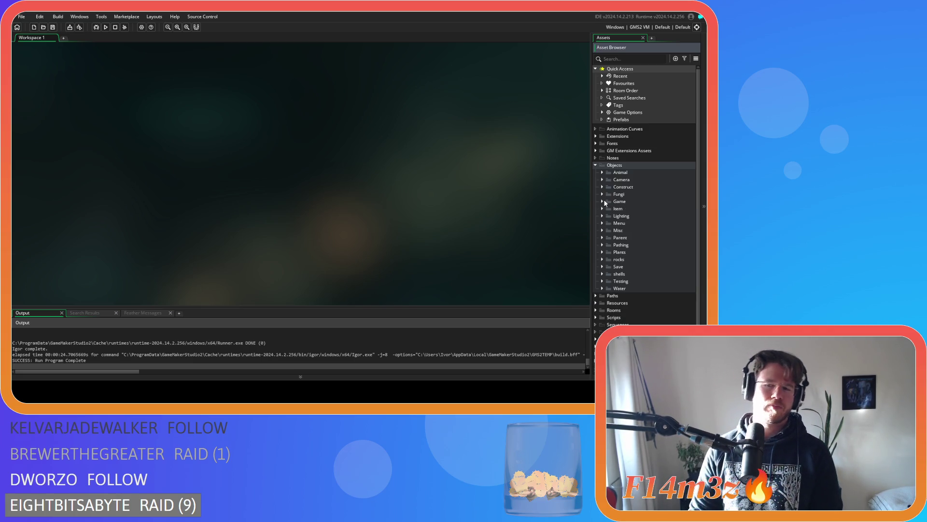
{"action": "left_click", "coordinate": [604, 202]}
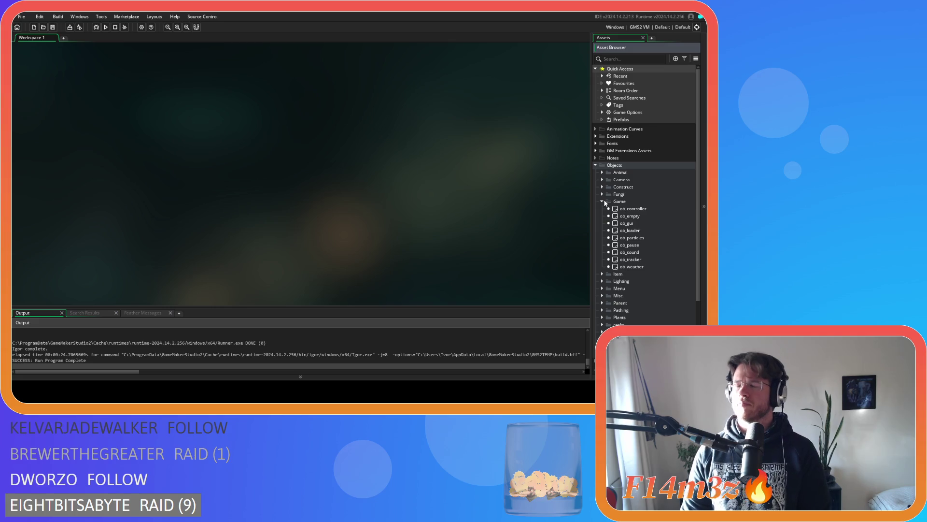
{"action": "double_click", "coordinate": [632, 209]}
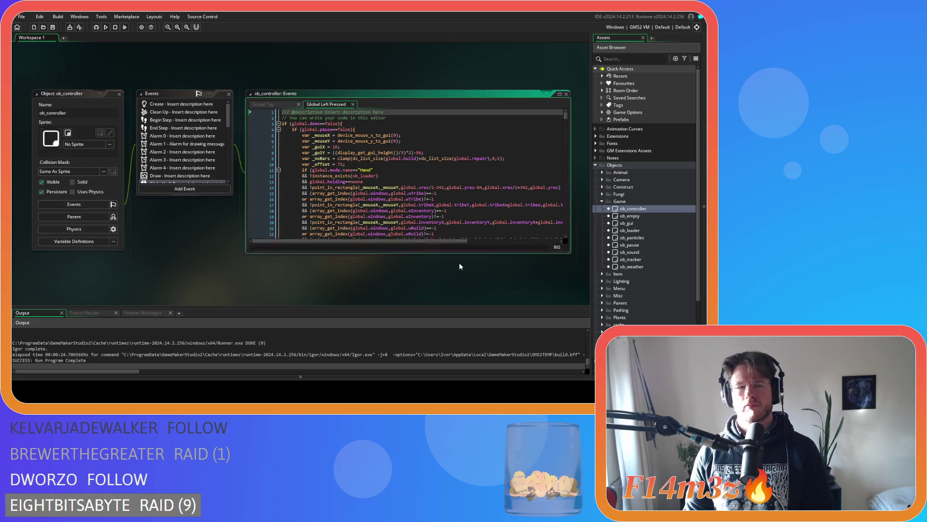
{"action": "left_click", "coordinate": [269, 104]}
{"action": "left_click", "coordinate": [175, 104]}
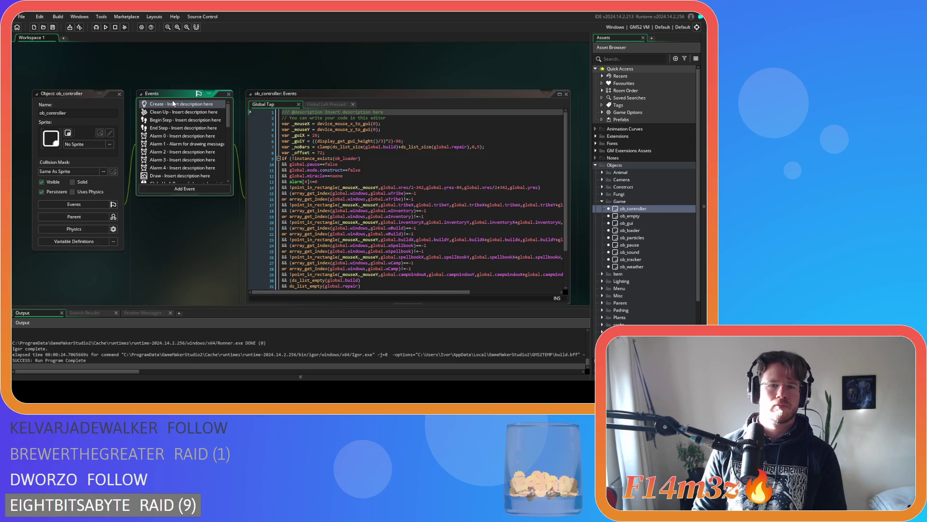
{"action": "left_click_drag", "start_coordinate": [566, 121], "coordinate": [568, 291]}
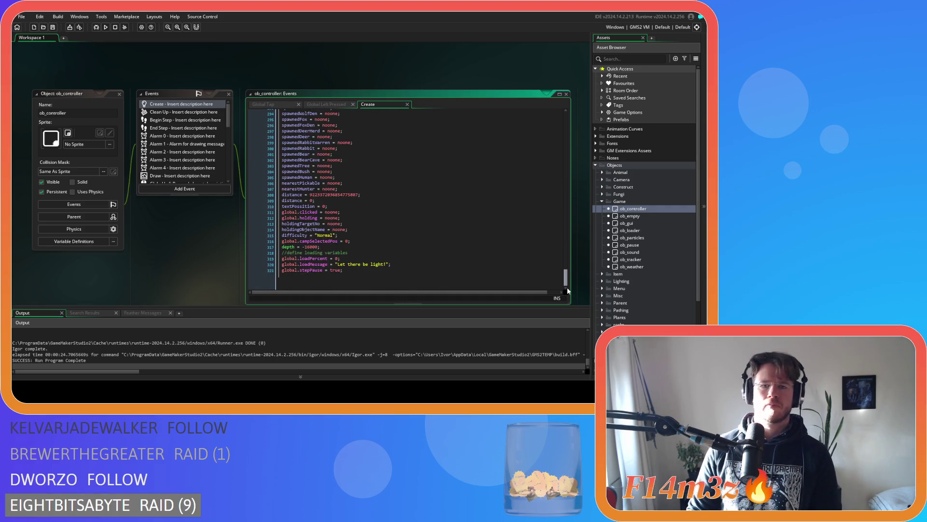
{"action": "left_click_drag", "start_coordinate": [588, 248], "coordinate": [587, 207]}
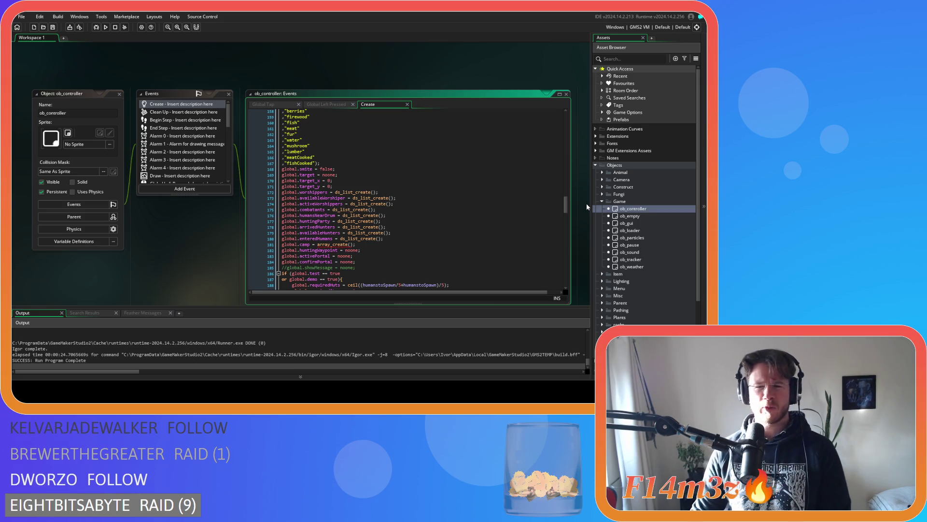
Duplicate the global.camp line as global.heldHarvest = array_create(); and save the Create event.
{"action": "left_click", "coordinate": [390, 238]}
{"action": "scroll", "coordinate": [423, 221], "scroll_direction": "down", "scroll_amount": 3}
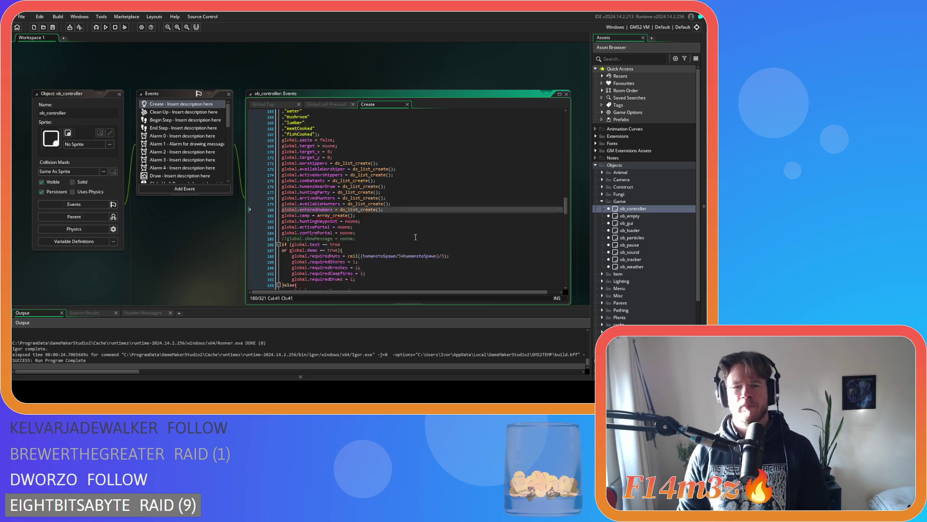
{"action": "scroll", "coordinate": [424, 220], "scroll_direction": "down", "scroll_amount": 20}
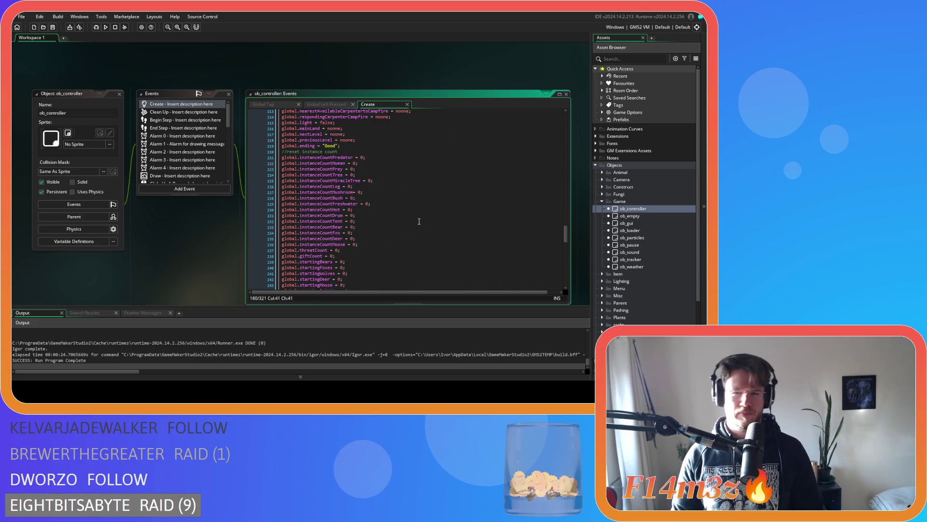
{"action": "scroll", "coordinate": [423, 214], "scroll_direction": "down", "scroll_amount": 10}
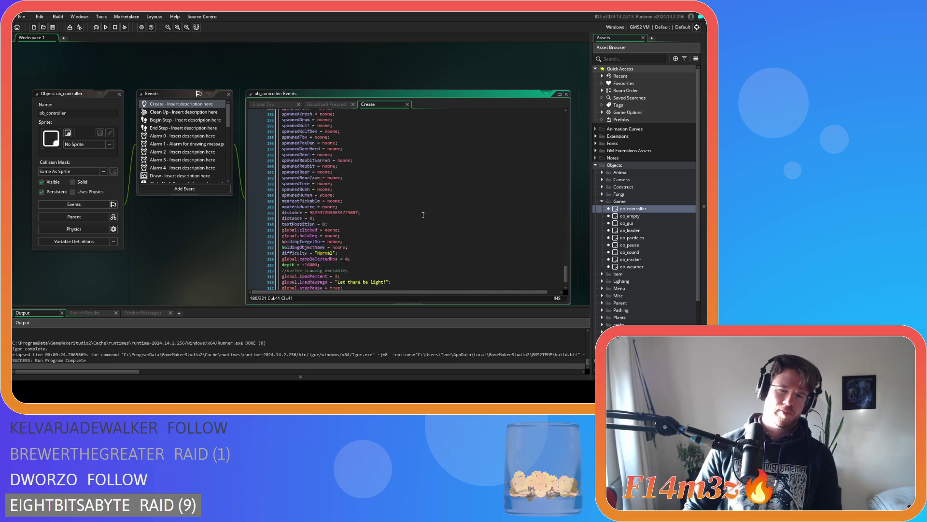
{"action": "left_click_drag", "start_coordinate": [566, 282], "coordinate": [568, 216]}
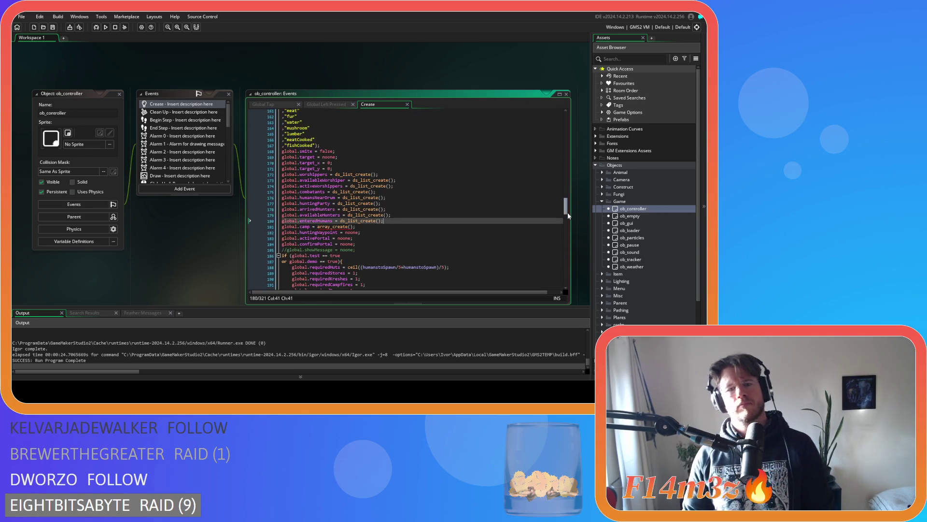
{"action": "left_click", "coordinate": [380, 226]}
{"action": "key", "text": "ctrl+d"}
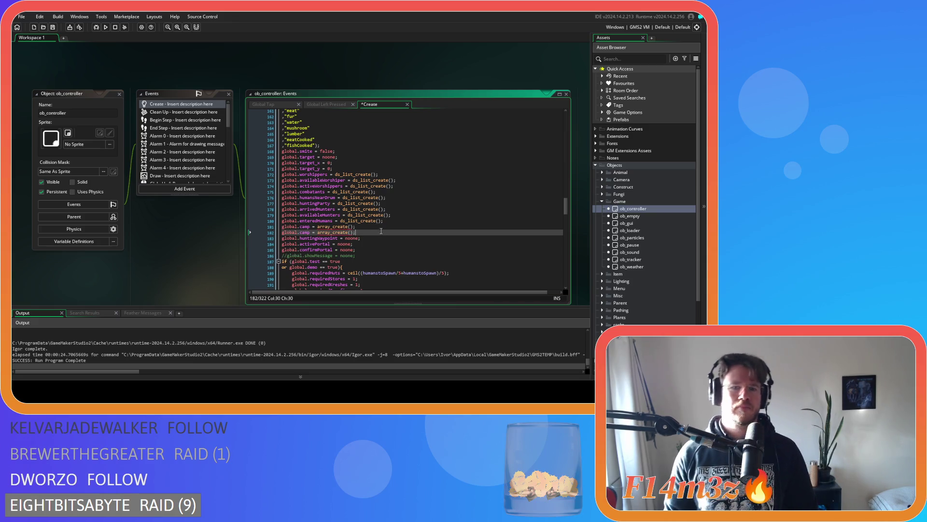
{"action": "double_click", "coordinate": [304, 232]}
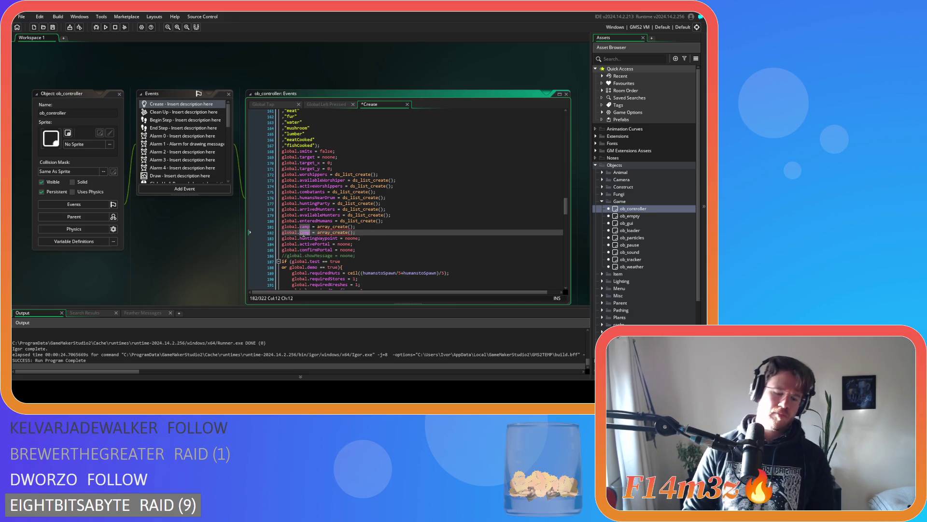
{"action": "type", "text": "he"}
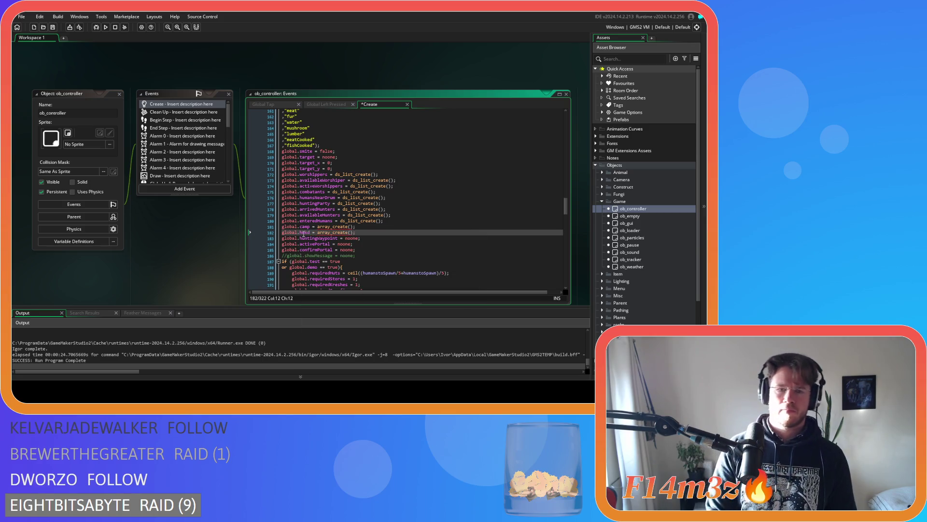
{"action": "type", "text": "ldHar"}
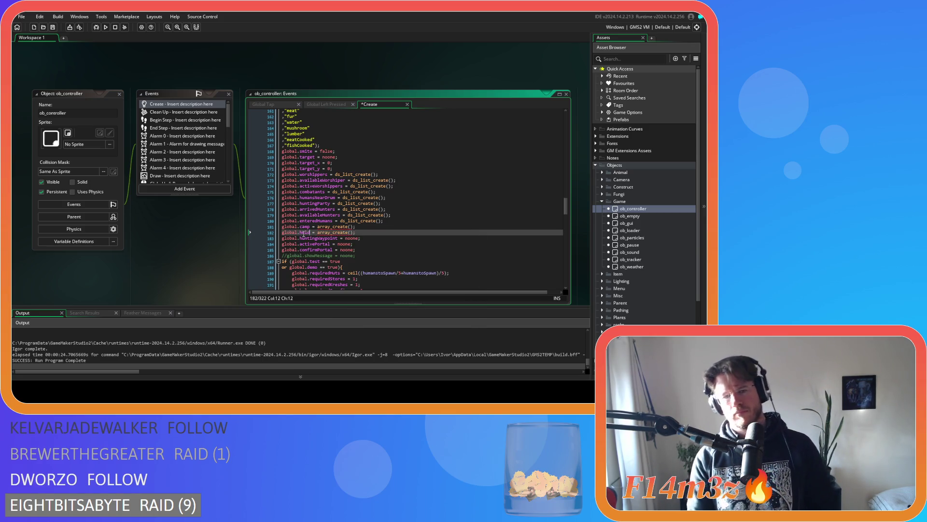
{"action": "type", "text": "vest"}
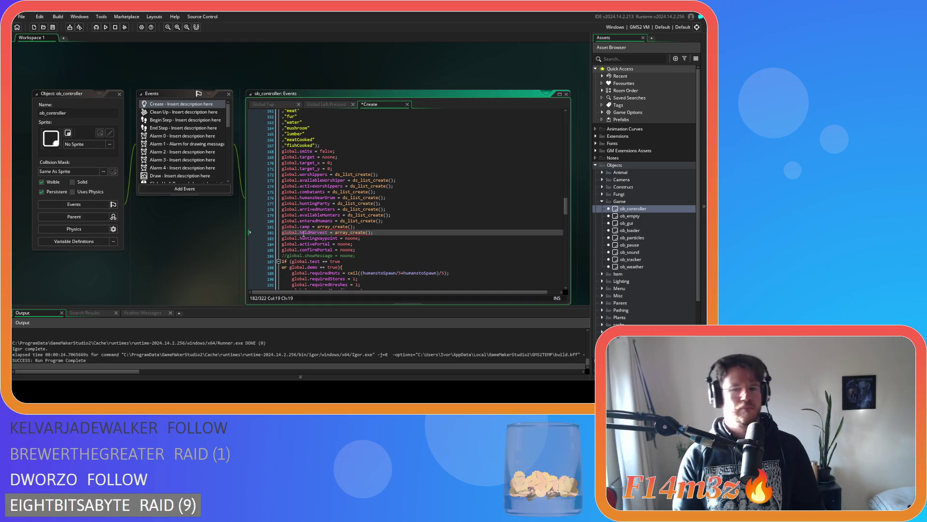
{"action": "key", "text": "End"}
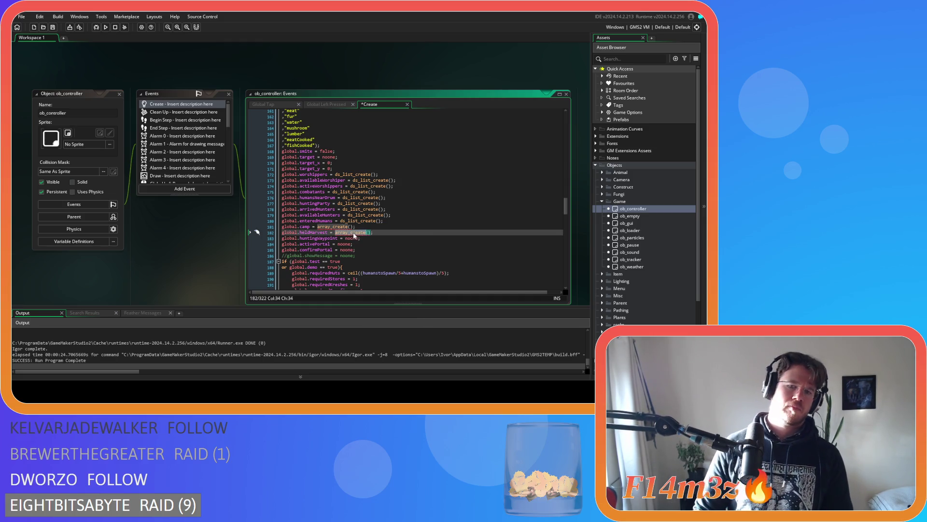
{"action": "type", "text": "();"}
{"action": "key", "text": "ctrl+s"}
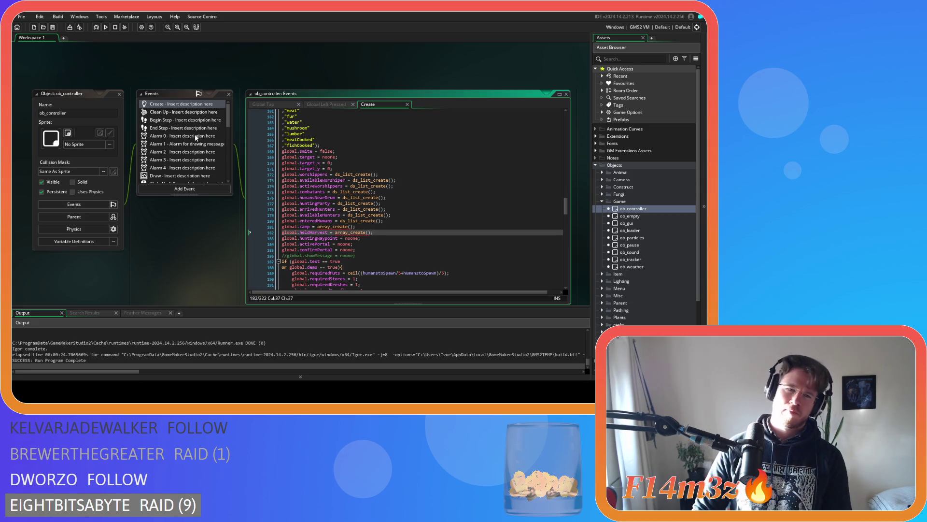
Switch from ob_controller's Create code to its Global Left Pressed event code.
{"action": "scroll", "coordinate": [169, 133], "scroll_direction": "down", "scroll_amount": 3}
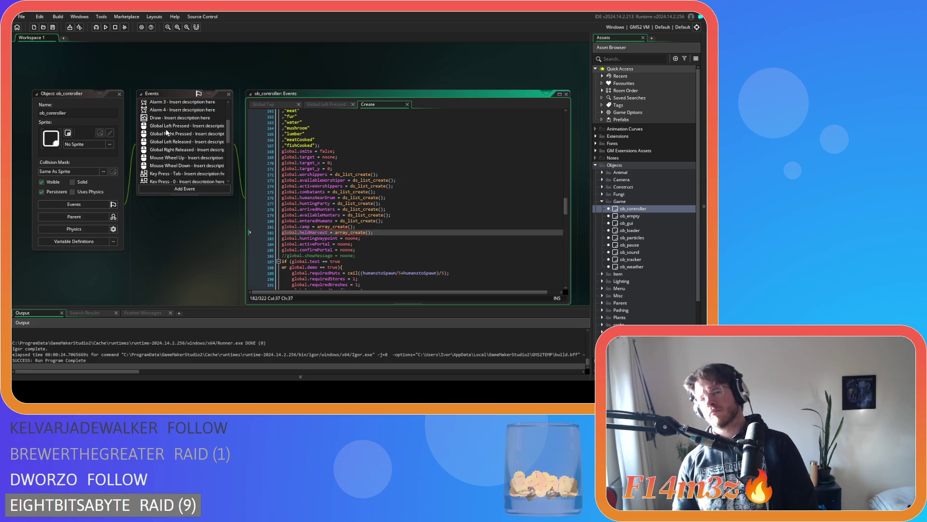
{"action": "scroll", "coordinate": [166, 133], "scroll_direction": "up", "scroll_amount": 3}
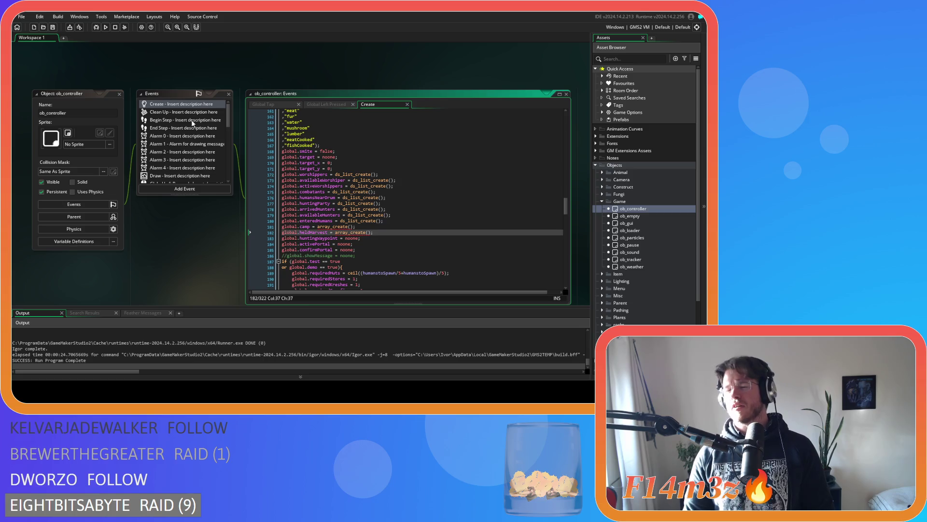
{"action": "scroll", "coordinate": [191, 123], "scroll_direction": "down", "scroll_amount": 3}
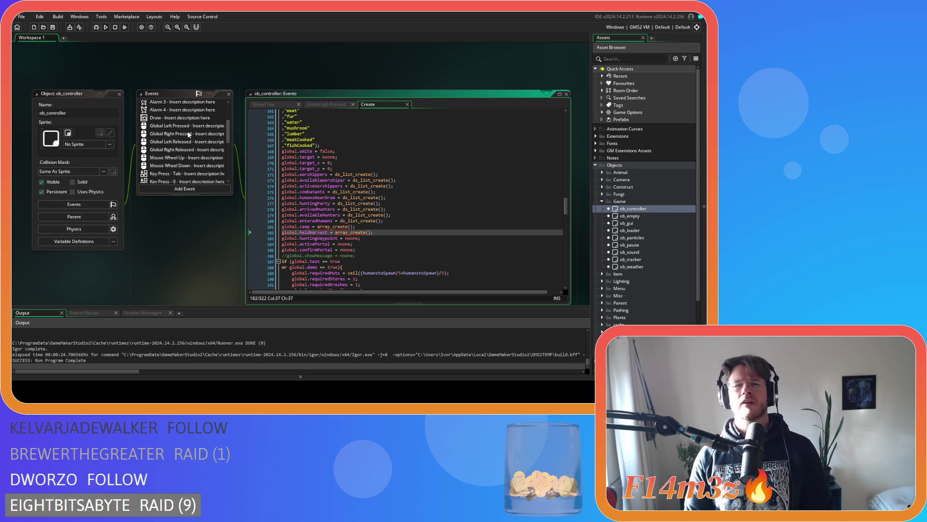
{"action": "left_click", "coordinate": [189, 128]}
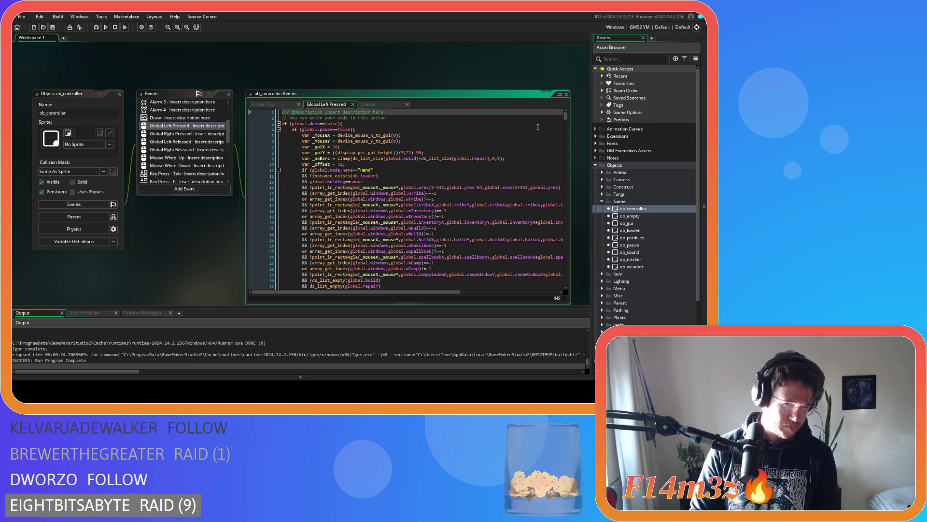
{"action": "left_click_drag", "start_coordinate": [568, 114], "coordinate": [570, 154]}
{"action": "scroll", "coordinate": [465, 176], "scroll_direction": "down", "scroll_amount": 3}
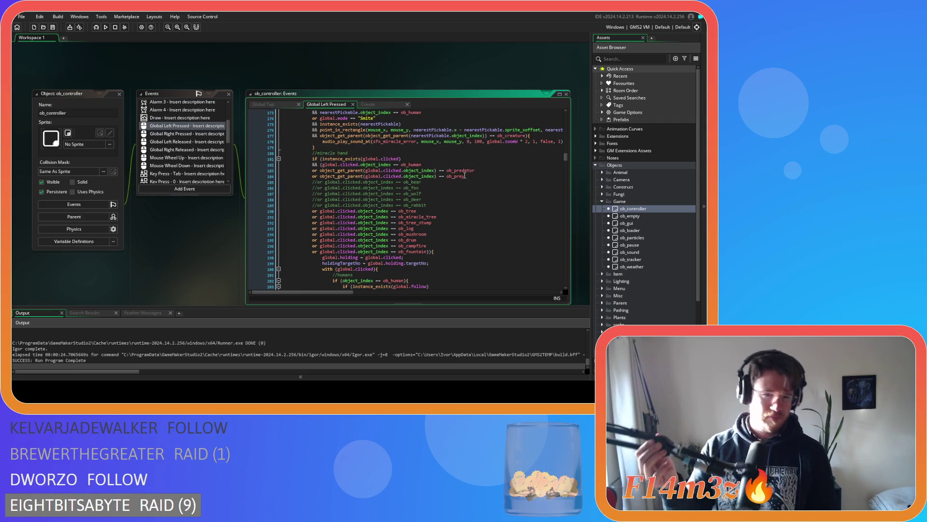
{"action": "scroll", "coordinate": [465, 176], "scroll_direction": "down", "scroll_amount": 20}
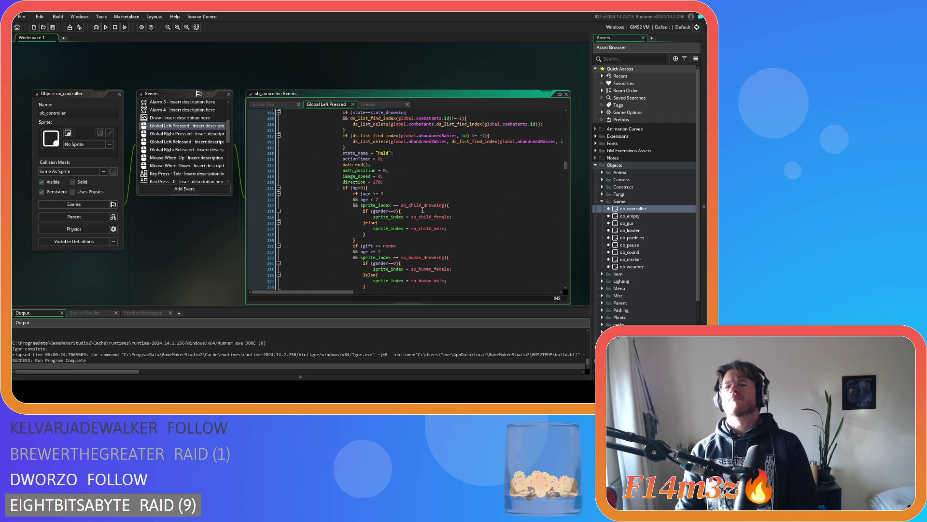
{"action": "scroll", "coordinate": [424, 205], "scroll_direction": "down", "scroll_amount": 20}
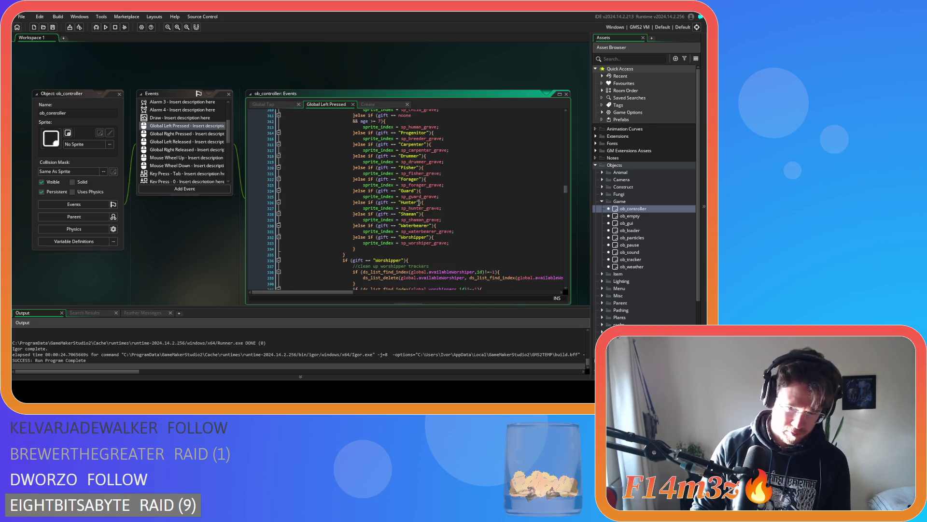
{"action": "scroll", "coordinate": [419, 202], "scroll_direction": "down", "scroll_amount": 20}
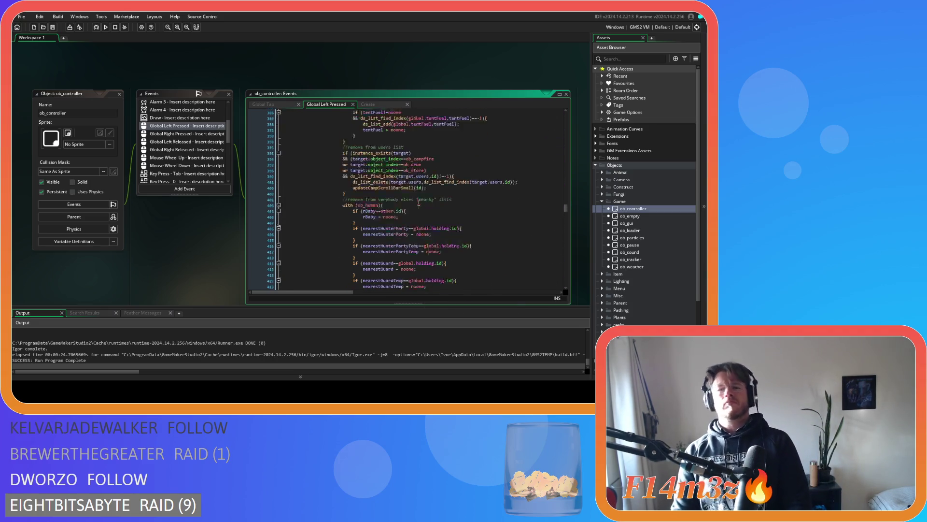
{"action": "scroll", "coordinate": [419, 202], "scroll_direction": "down", "scroll_amount": 20}
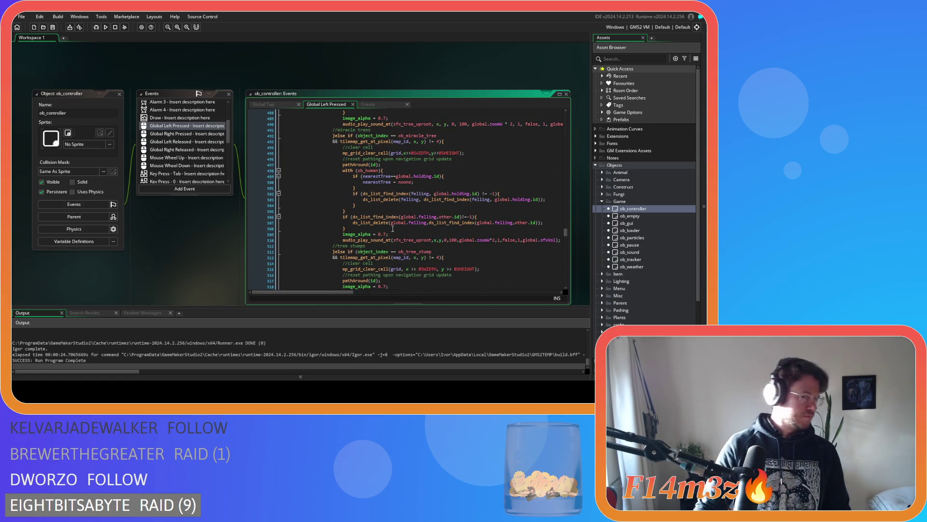
{"action": "scroll", "coordinate": [392, 232], "scroll_direction": "up", "scroll_amount": 20}
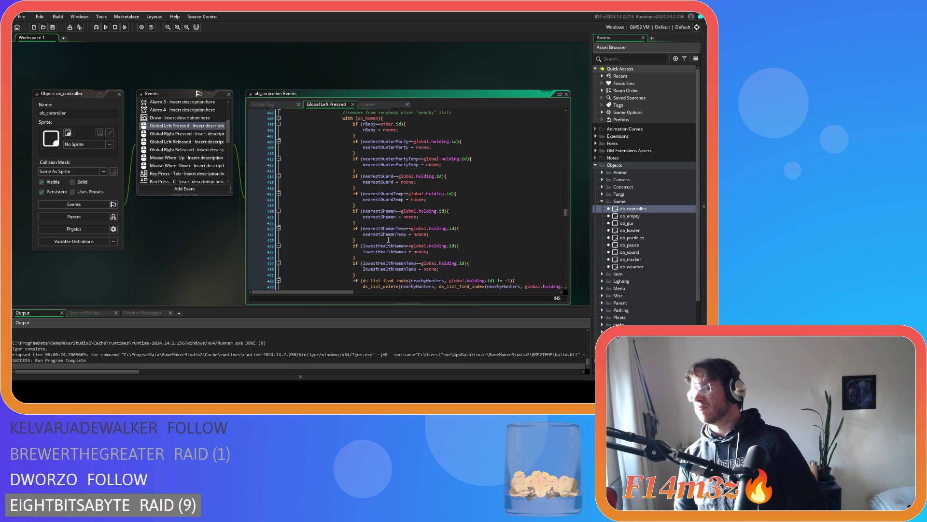
{"action": "scroll", "coordinate": [386, 240], "scroll_direction": "up", "scroll_amount": 14}
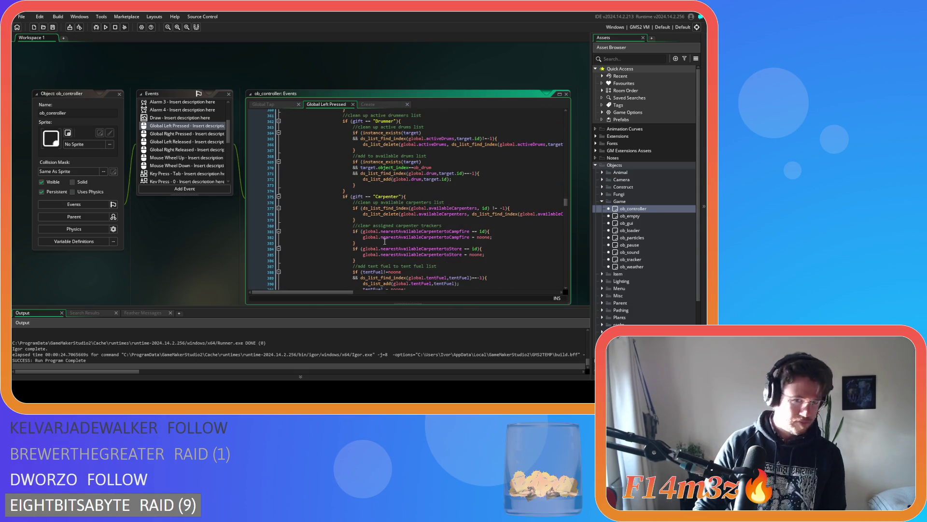
{"action": "scroll", "coordinate": [385, 241], "scroll_direction": "up", "scroll_amount": 5}
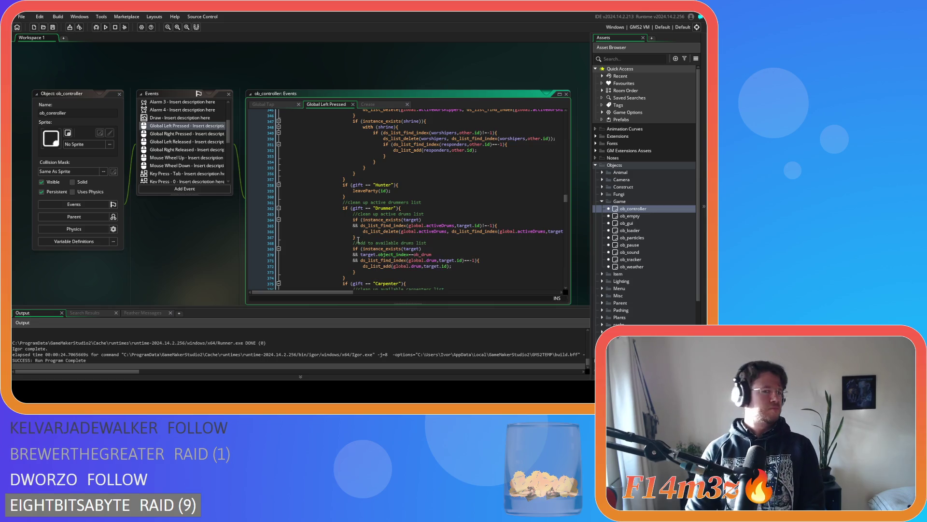
{"action": "scroll", "coordinate": [337, 232], "scroll_direction": "down", "scroll_amount": 15}
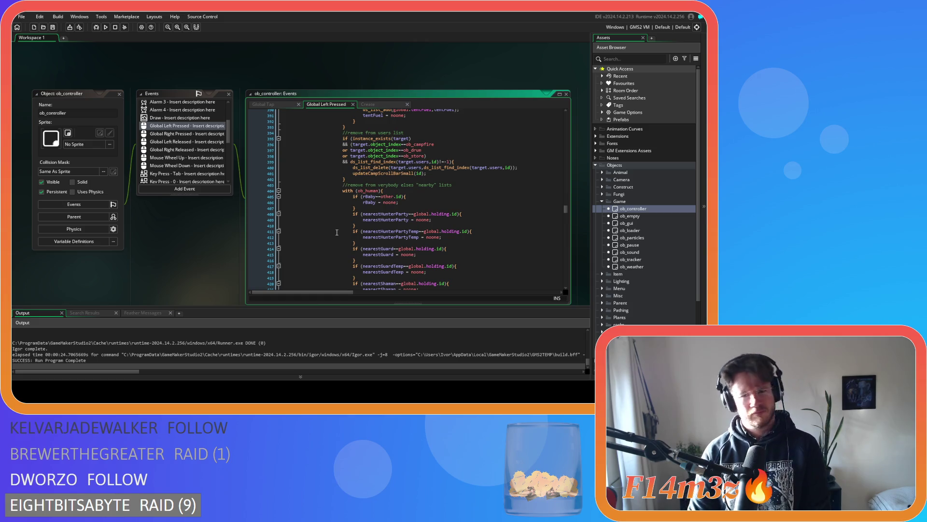
{"action": "scroll", "coordinate": [337, 233], "scroll_direction": "down", "scroll_amount": 13}
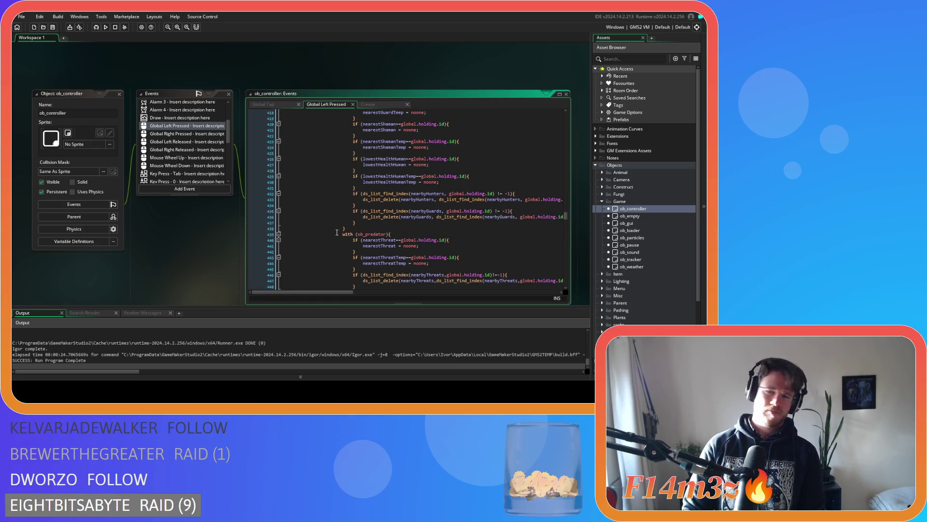
{"action": "scroll", "coordinate": [337, 232], "scroll_direction": "down", "scroll_amount": 4}
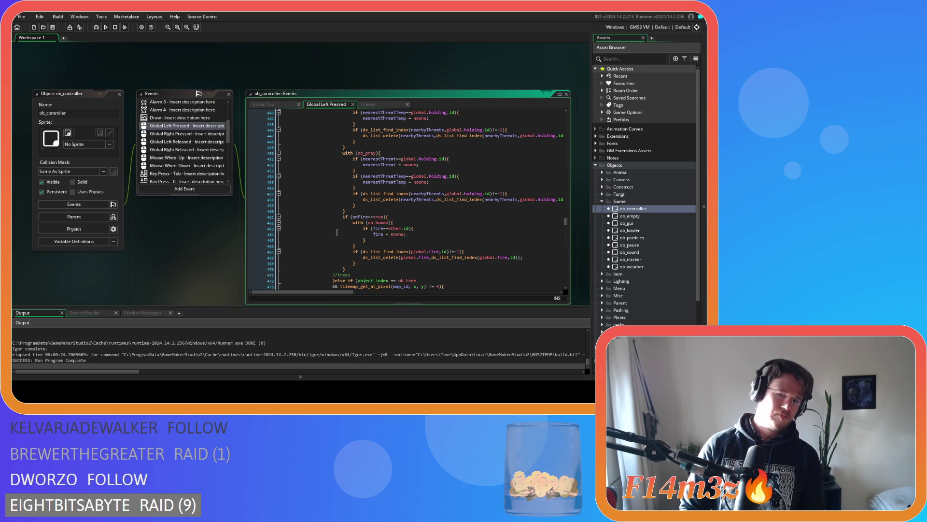
{"action": "scroll", "coordinate": [337, 232], "scroll_direction": "down", "scroll_amount": 12}
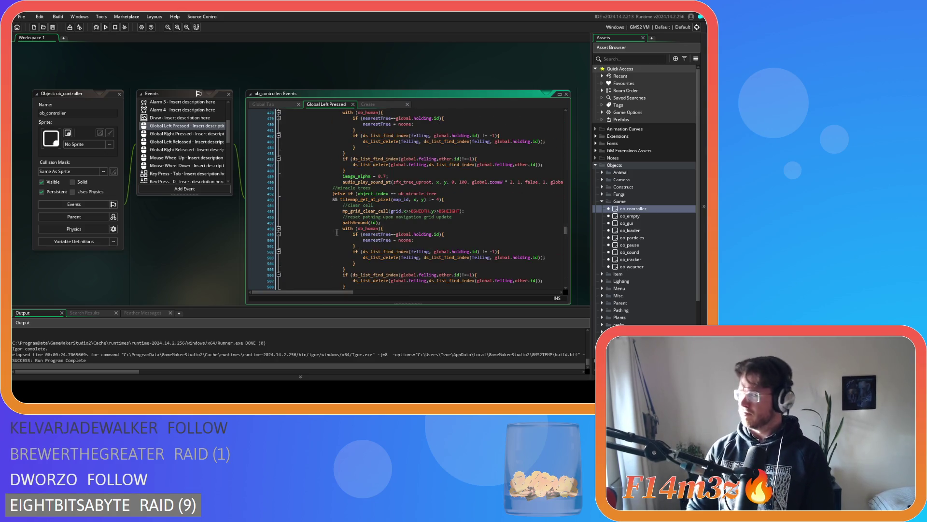
{"action": "scroll", "coordinate": [336, 232], "scroll_direction": "down", "scroll_amount": 8}
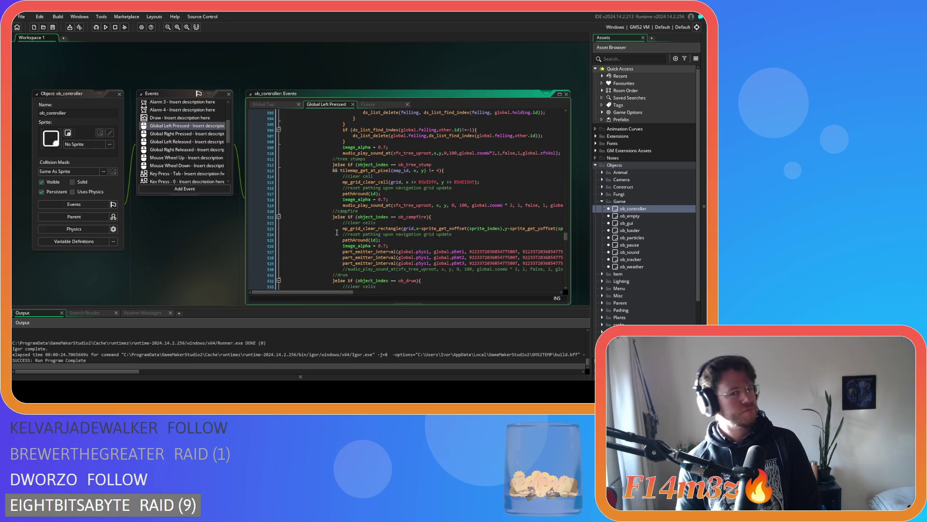
{"action": "scroll", "coordinate": [336, 232], "scroll_direction": "down", "scroll_amount": 12}
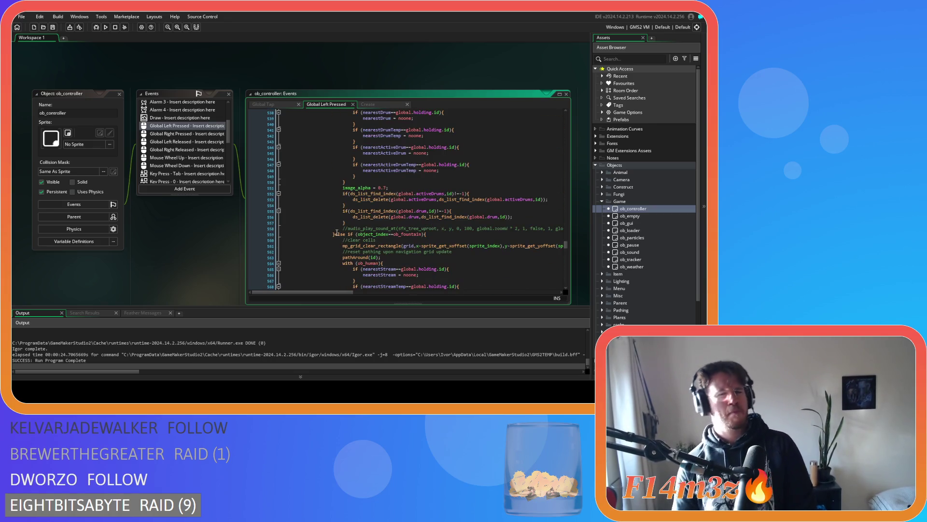
{"action": "scroll", "coordinate": [337, 232], "scroll_direction": "down", "scroll_amount": 3}
{"action": "scroll", "coordinate": [337, 232], "scroll_direction": "down", "scroll_amount": 3}
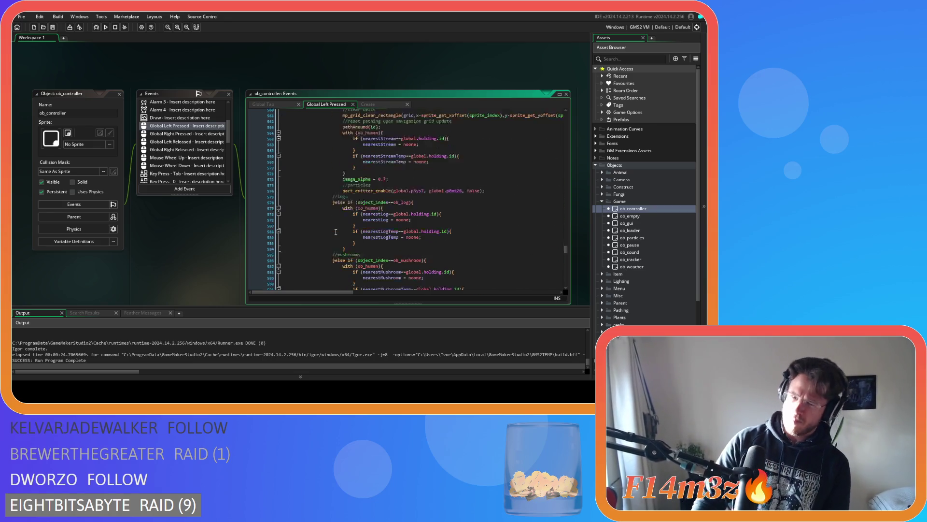
{"action": "scroll", "coordinate": [336, 232], "scroll_direction": "down", "scroll_amount": 5}
{"action": "scroll", "coordinate": [327, 235], "scroll_direction": "down", "scroll_amount": 6}
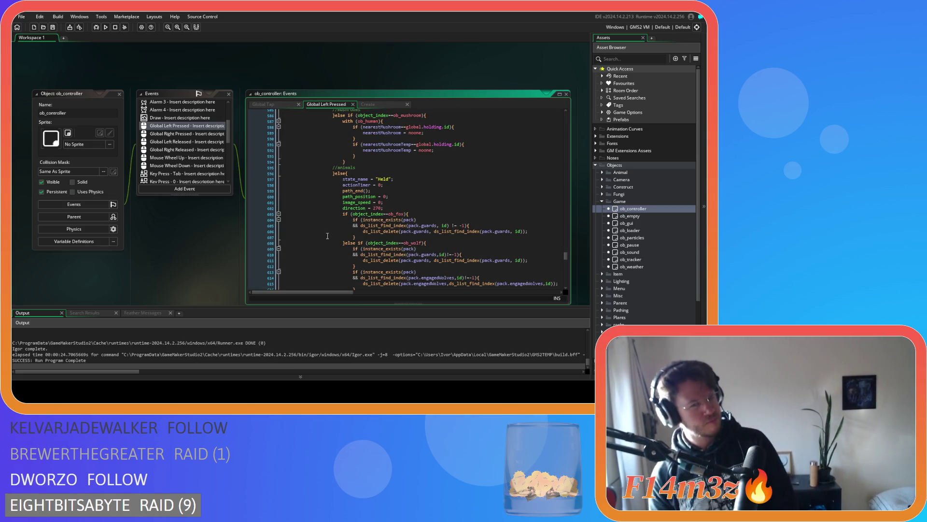
{"action": "scroll", "coordinate": [327, 236], "scroll_direction": "down", "scroll_amount": 3}
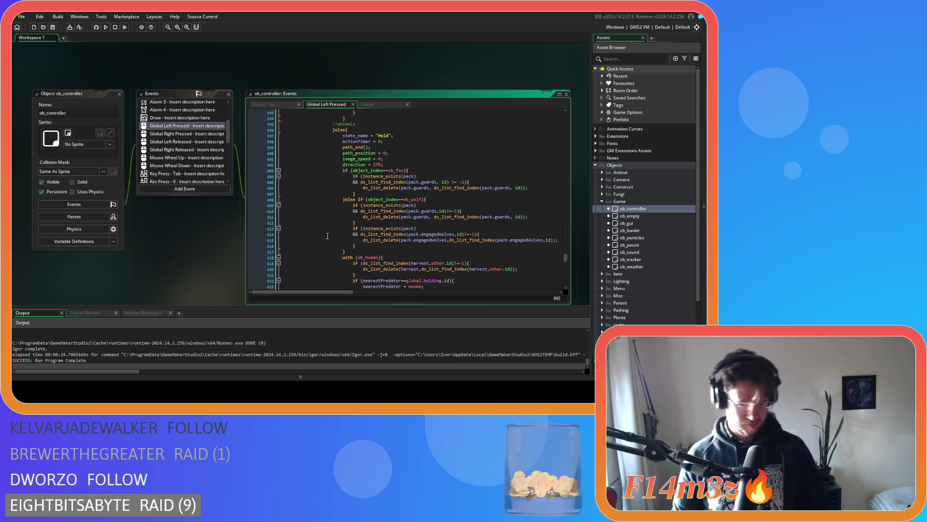
{"action": "left_click", "coordinate": [337, 205]}
{"action": "left_click", "coordinate": [359, 188]}
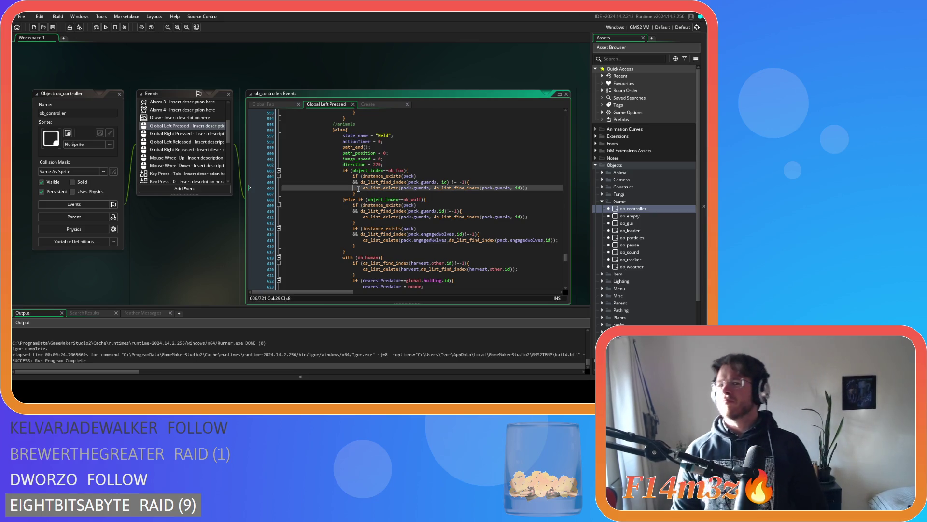
{"action": "scroll", "coordinate": [358, 188], "scroll_direction": "down", "scroll_amount": 2}
{"action": "mouse_move", "coordinate": [371, 189]}
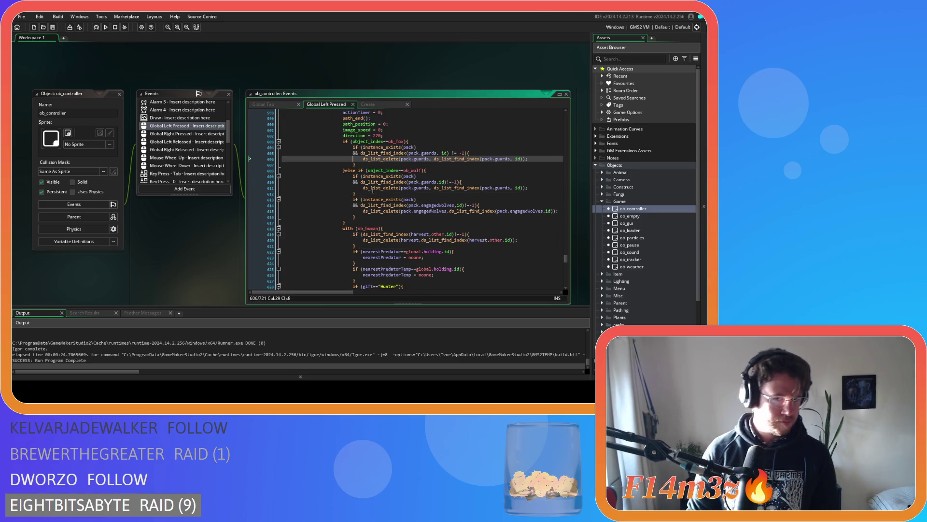
{"action": "scroll", "coordinate": [397, 198], "scroll_direction": "down", "scroll_amount": 3}
{"action": "left_click", "coordinate": [411, 203]}
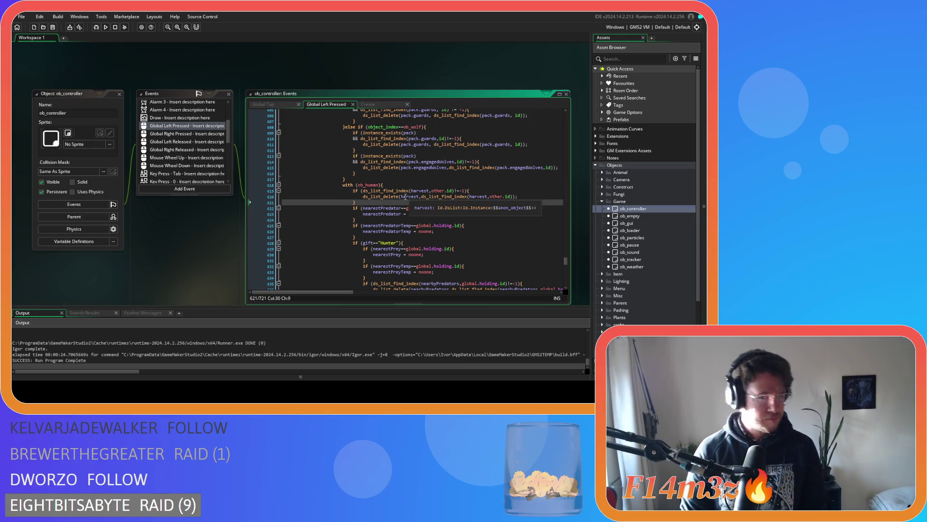
{"action": "left_click", "coordinate": [483, 192]}
{"action": "key", "text": "Return"}
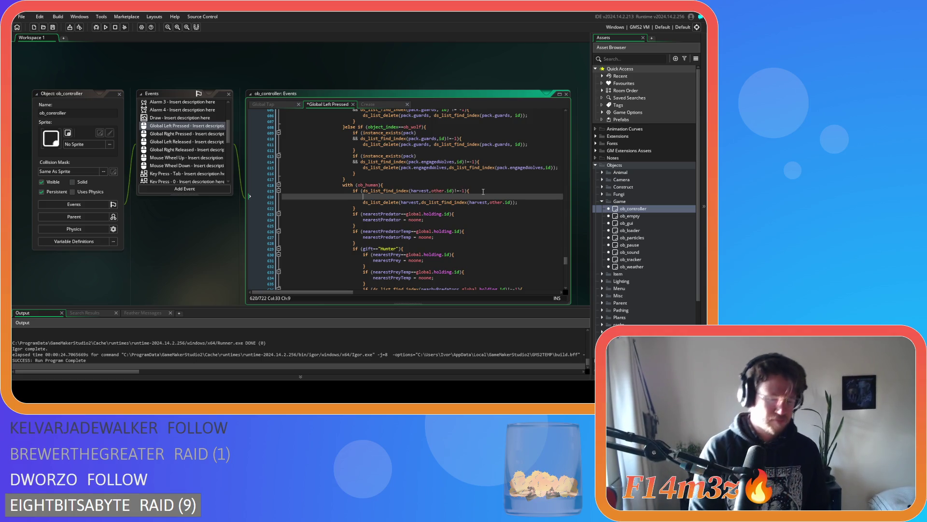
Add array_push(global.heldHarvest,id); to the harvest check and save the event.
{"action": "type", "text": "n"}
{"action": "key", "text": "BackSpace"}
{"action": "type", "text": "rray"}
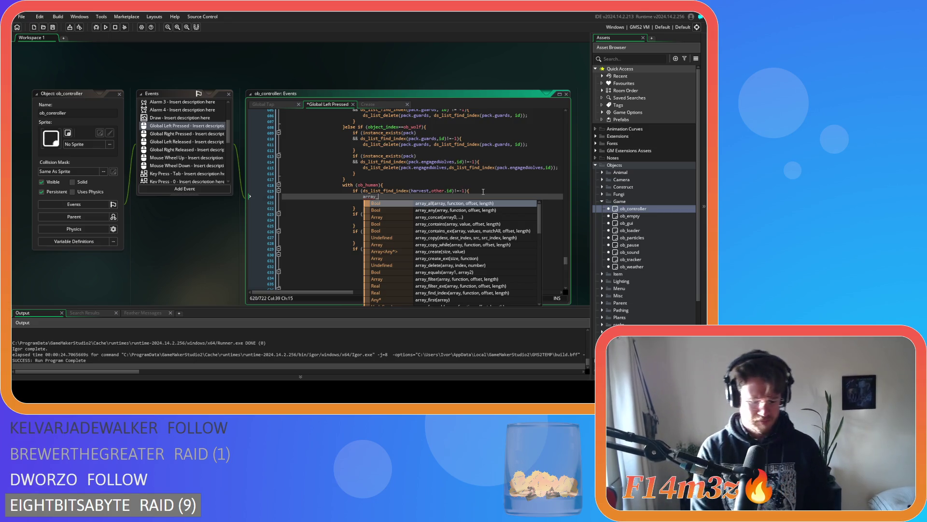
{"action": "type", "text": "_pus"}
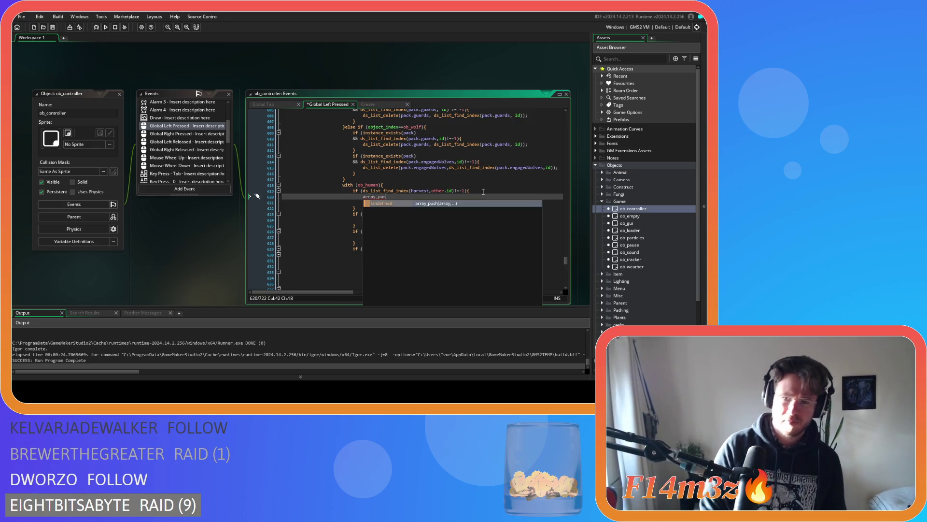
{"action": "type", "text": "h(global"}
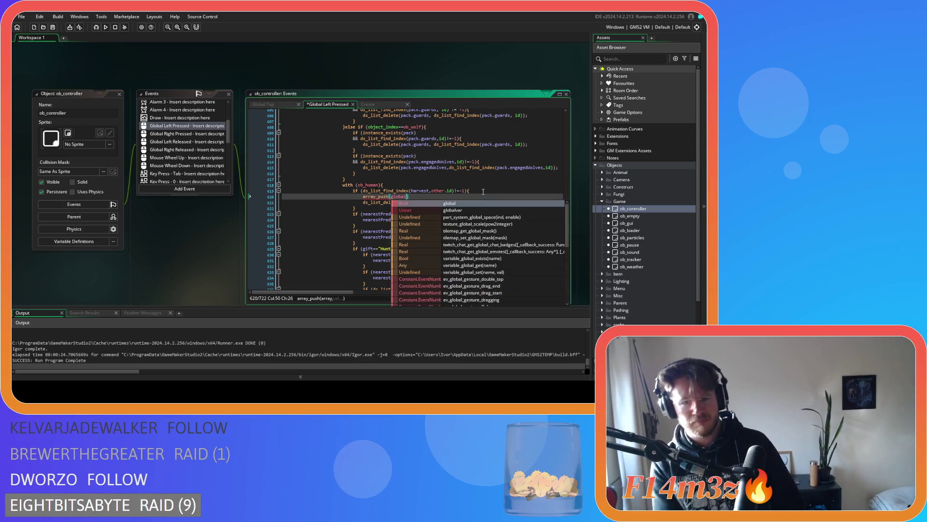
{"action": "type", "text": ".heldHG"}
{"action": "key", "text": "BackSpace"}
{"action": "type", "text": "arvest"}
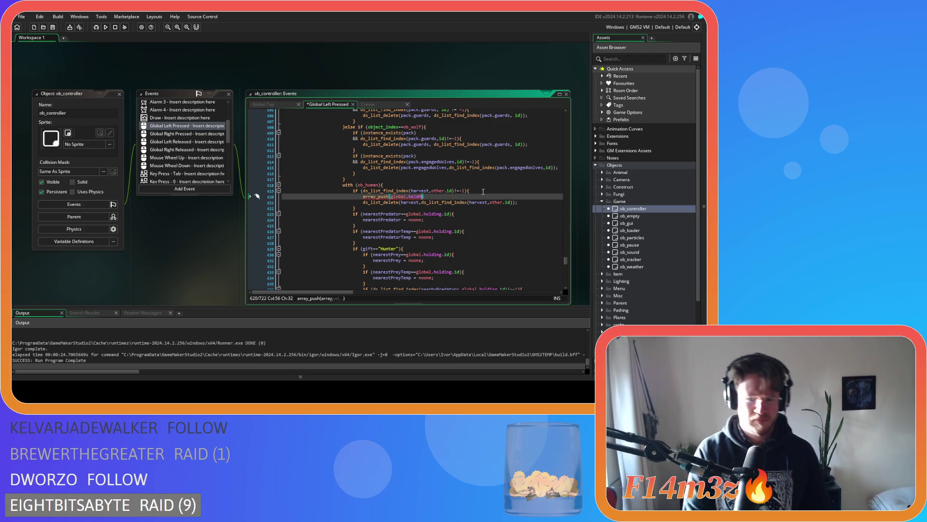
{"action": "key", "text": "BackSpace"}
{"action": "type", "text": "a"}
{"action": "key", "text": "Return"}
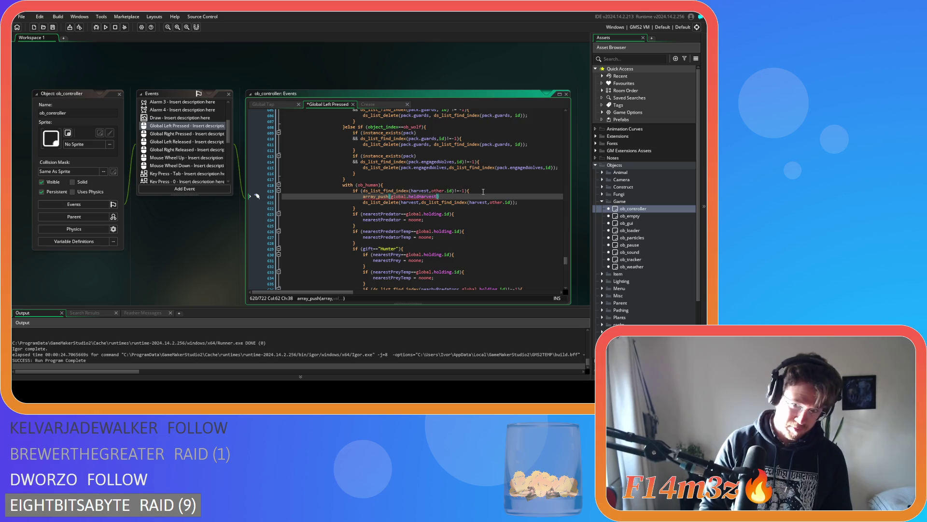
{"action": "type", "text": ")"}
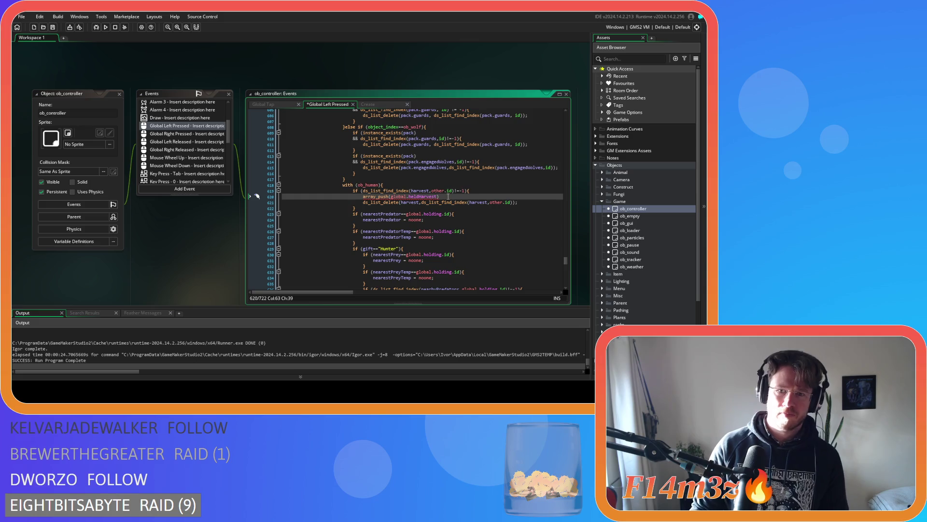
{"action": "key", "text": "Left"}
{"action": "type", "text": ",id)"}
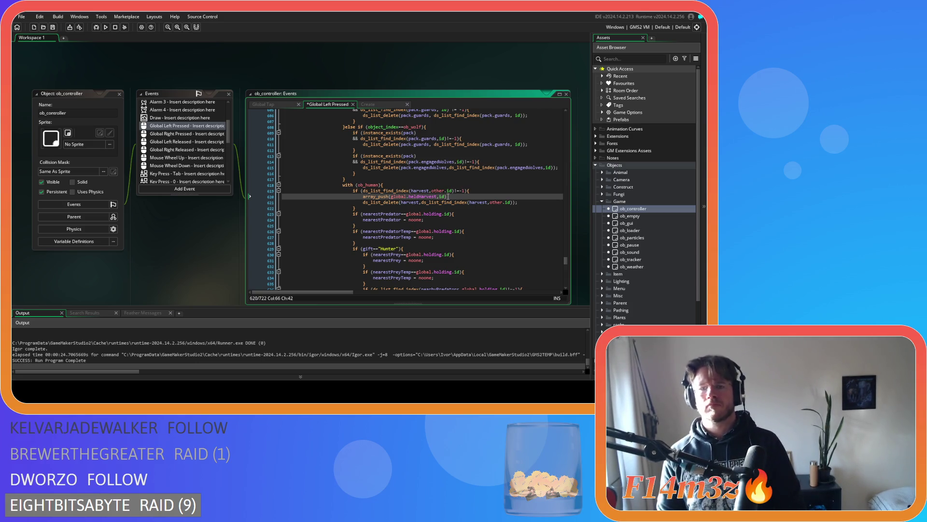
{"action": "type", "text": ";"}
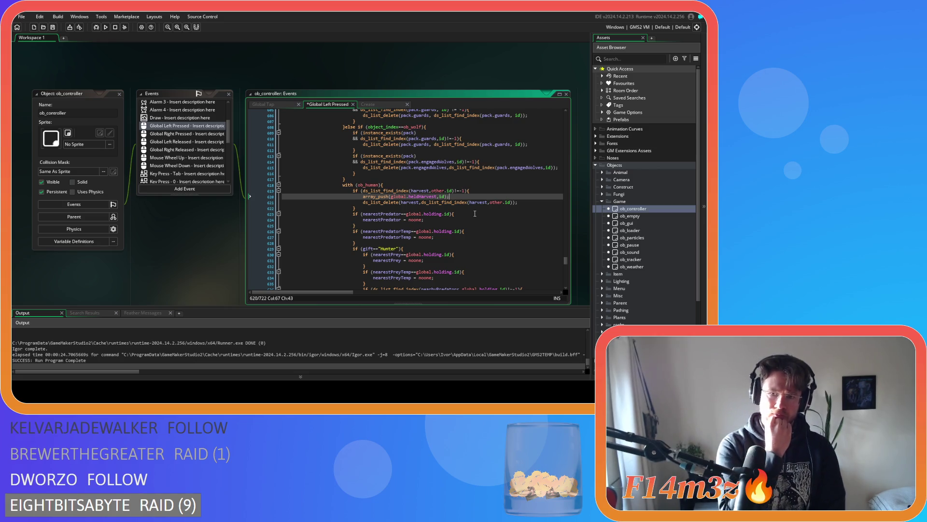
{"action": "key", "text": "ctrl+s"}
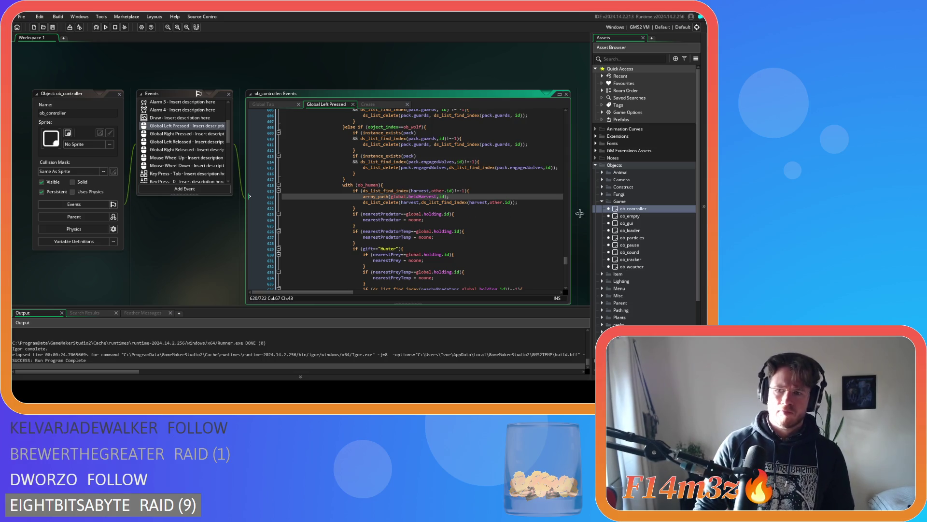
Expand Scripts > Game in the Asset Browser and open the sc_drop script.
{"action": "scroll", "coordinate": [657, 241], "scroll_direction": "down", "scroll_amount": 3}
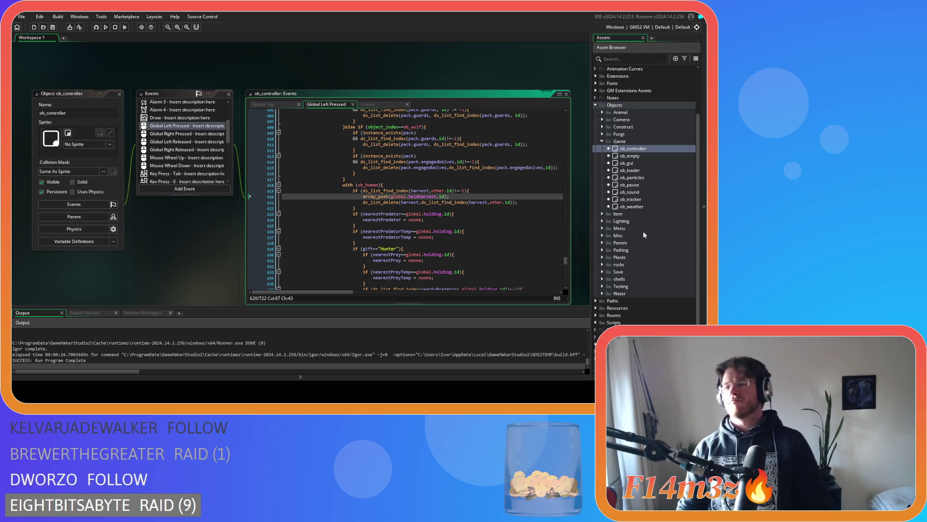
{"action": "scroll", "coordinate": [637, 217], "scroll_direction": "down", "scroll_amount": 1}
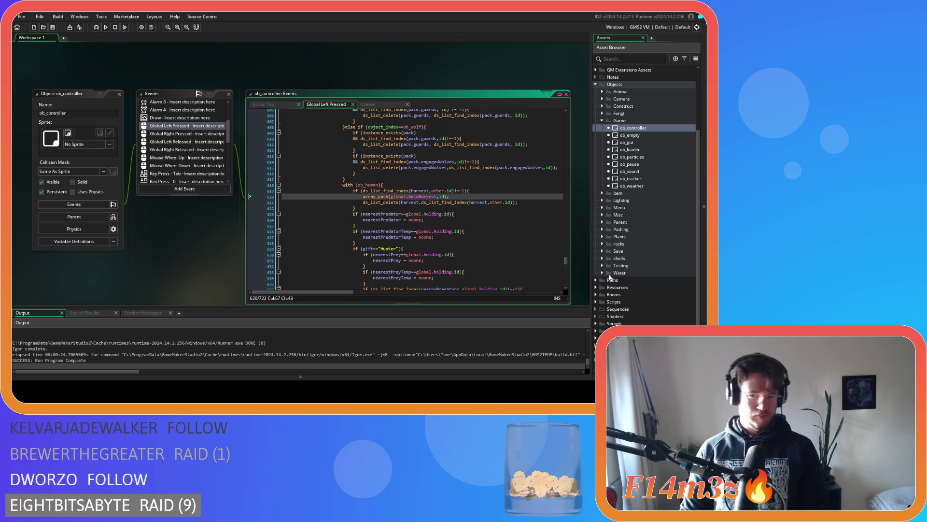
{"action": "left_click", "coordinate": [596, 302]}
{"action": "scroll", "coordinate": [595, 303], "scroll_direction": "down", "scroll_amount": 8}
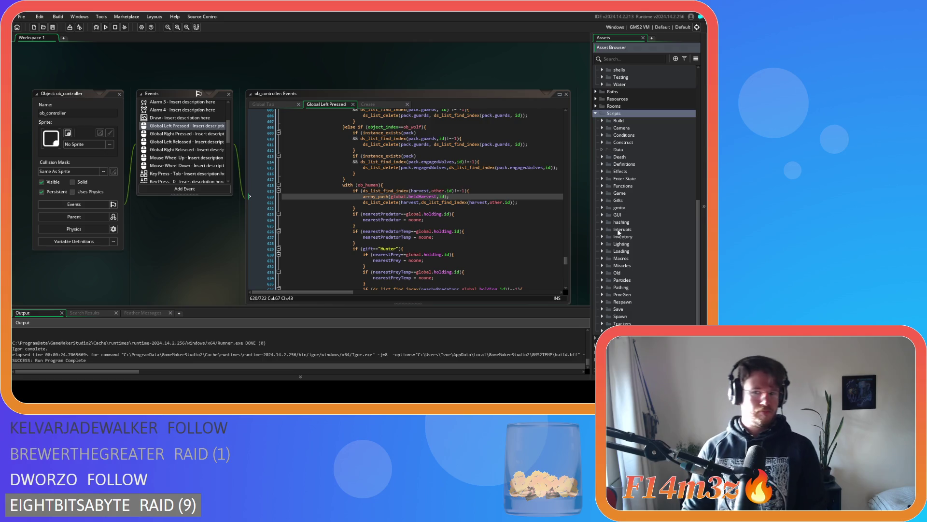
{"action": "left_click", "coordinate": [604, 194]}
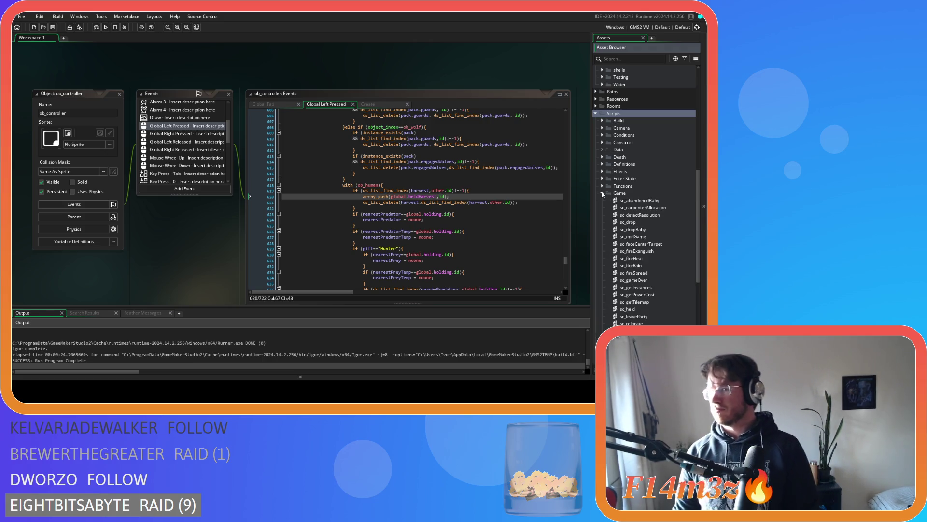
{"action": "double_click", "coordinate": [627, 222]}
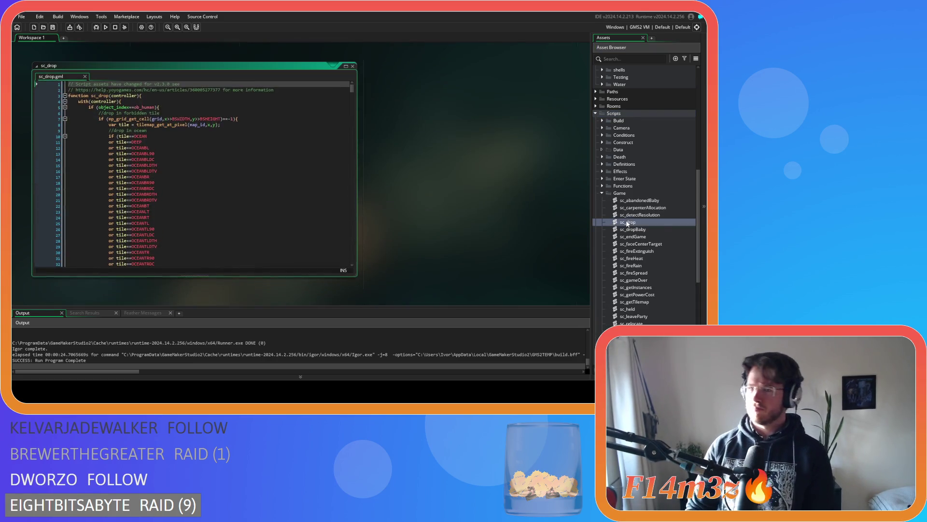
{"action": "left_click", "coordinate": [288, 193]}
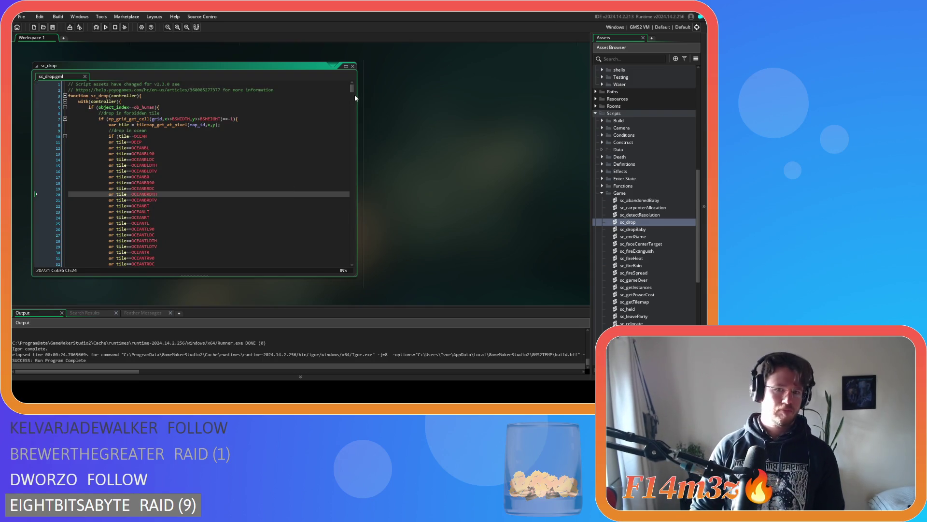
{"action": "scroll", "coordinate": [354, 98], "scroll_direction": "down", "scroll_amount": 18}
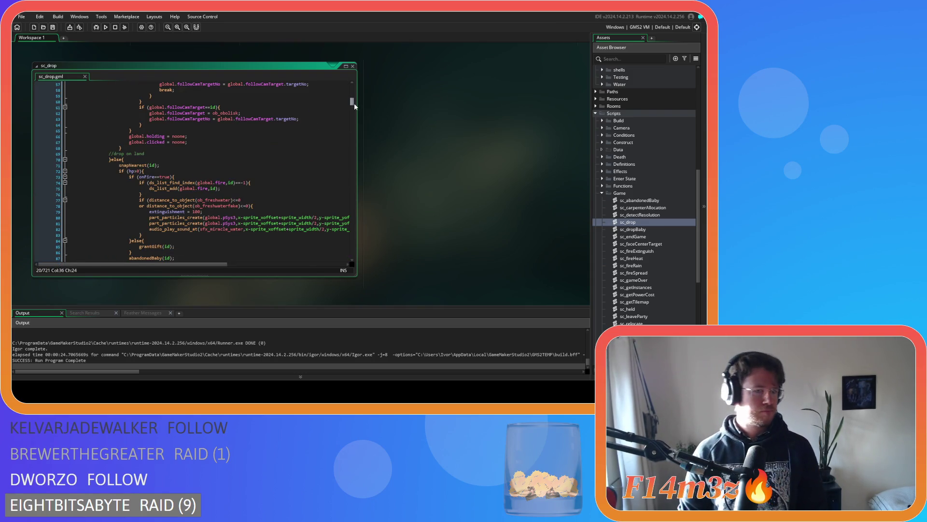
{"action": "scroll", "coordinate": [351, 112], "scroll_direction": "down", "scroll_amount": 20}
{"action": "scroll", "coordinate": [316, 177], "scroll_direction": "up", "scroll_amount": 3}
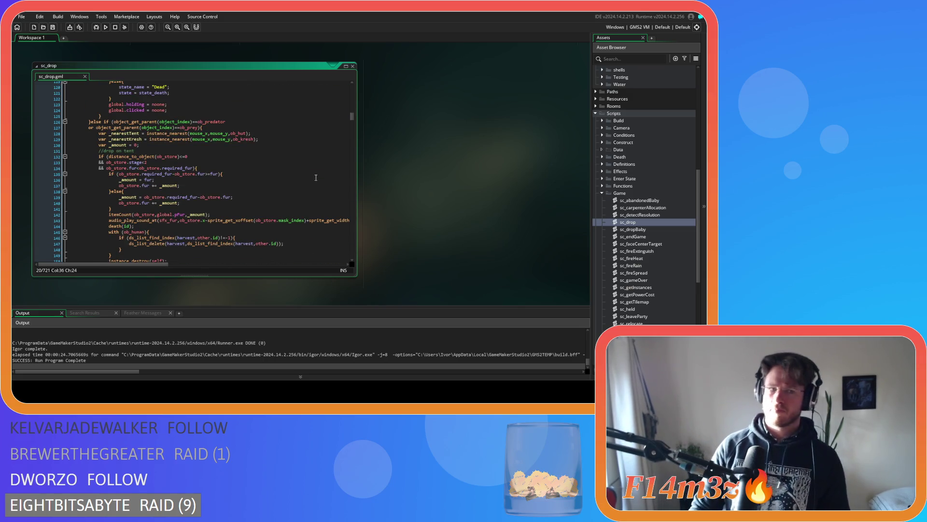
{"action": "scroll", "coordinate": [316, 177], "scroll_direction": "down", "scroll_amount": 3}
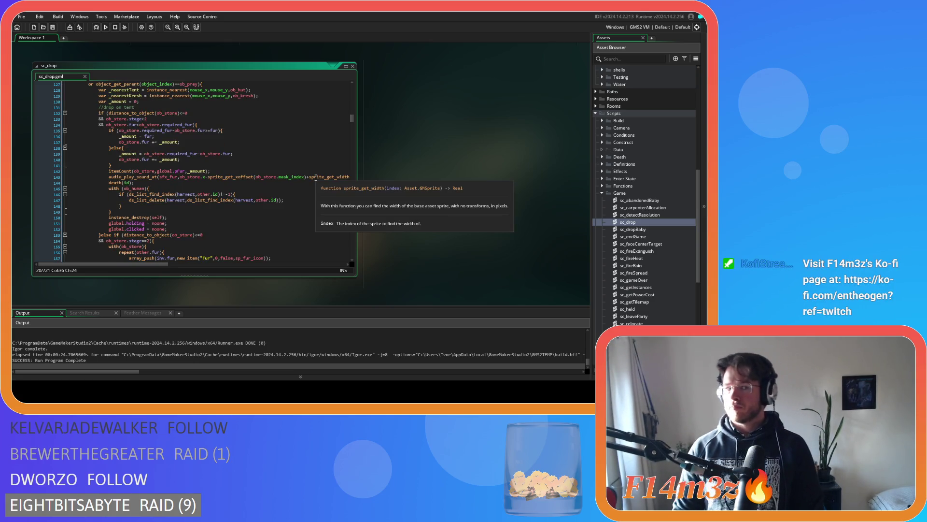
{"action": "scroll", "coordinate": [316, 177], "scroll_direction": "down", "scroll_amount": 2}
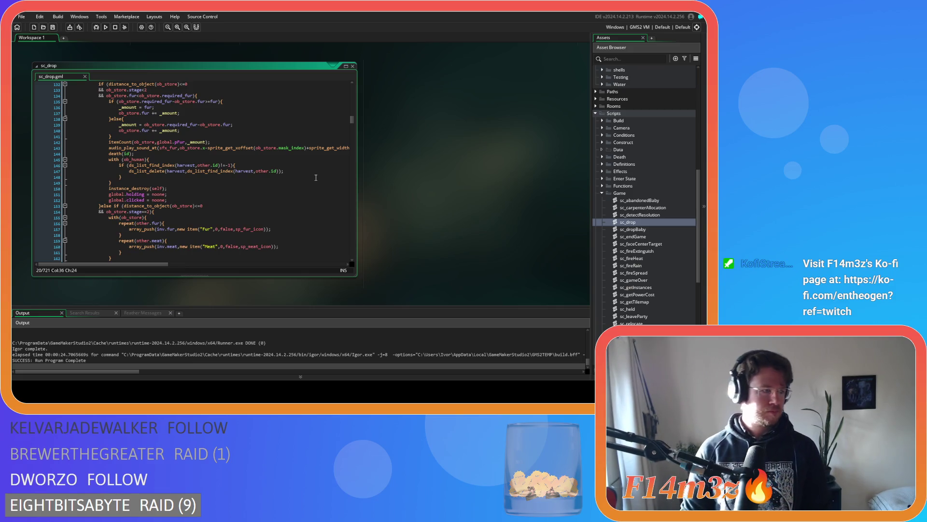
{"action": "scroll", "coordinate": [316, 177], "scroll_direction": "down", "scroll_amount": 3}
{"action": "scroll", "coordinate": [316, 177], "scroll_direction": "down", "scroll_amount": 13}
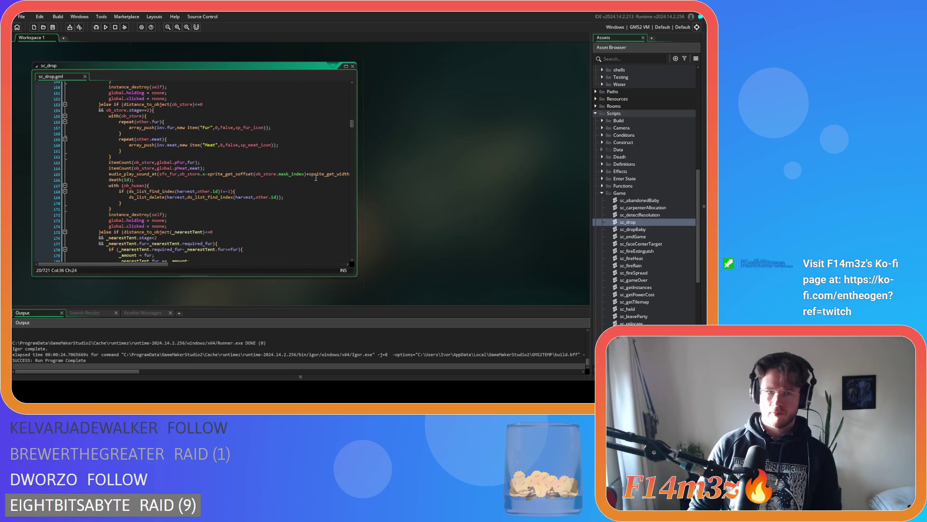
{"action": "scroll", "coordinate": [316, 177], "scroll_direction": "down", "scroll_amount": 4}
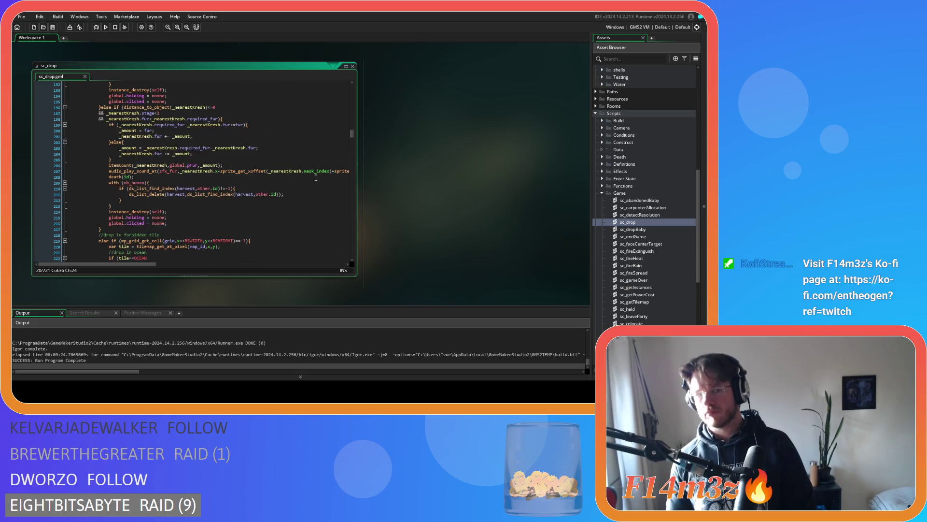
{"action": "scroll", "coordinate": [315, 178], "scroll_direction": "down", "scroll_amount": 15}
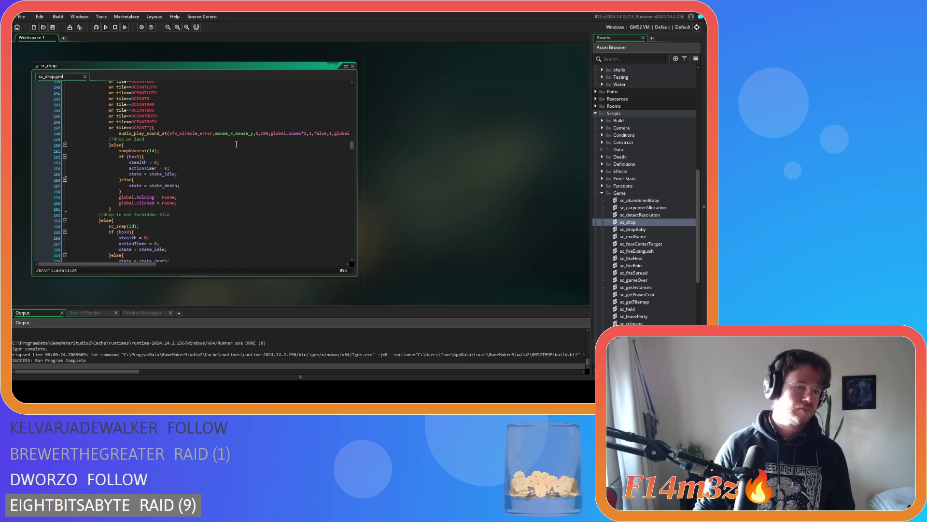
{"action": "scroll", "coordinate": [198, 146], "scroll_direction": "down", "scroll_amount": 2}
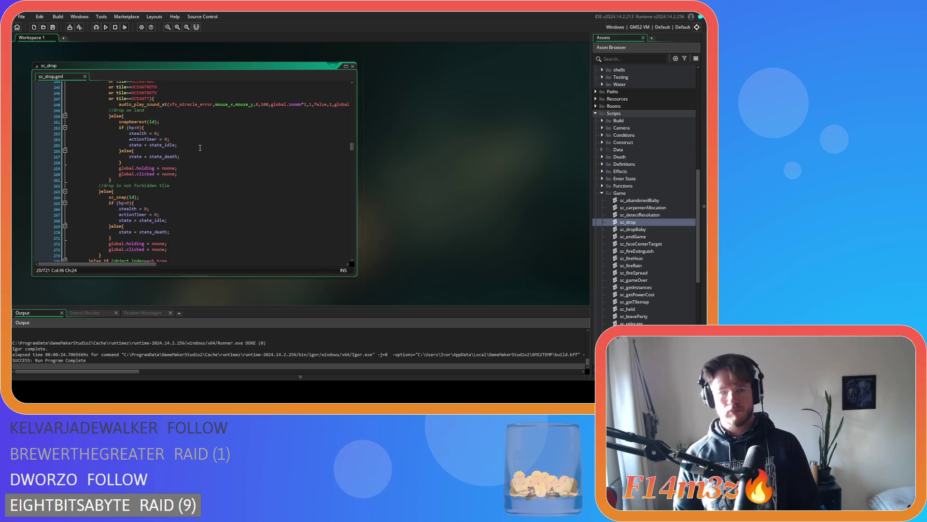
{"action": "scroll", "coordinate": [200, 147], "scroll_direction": "down", "scroll_amount": 3}
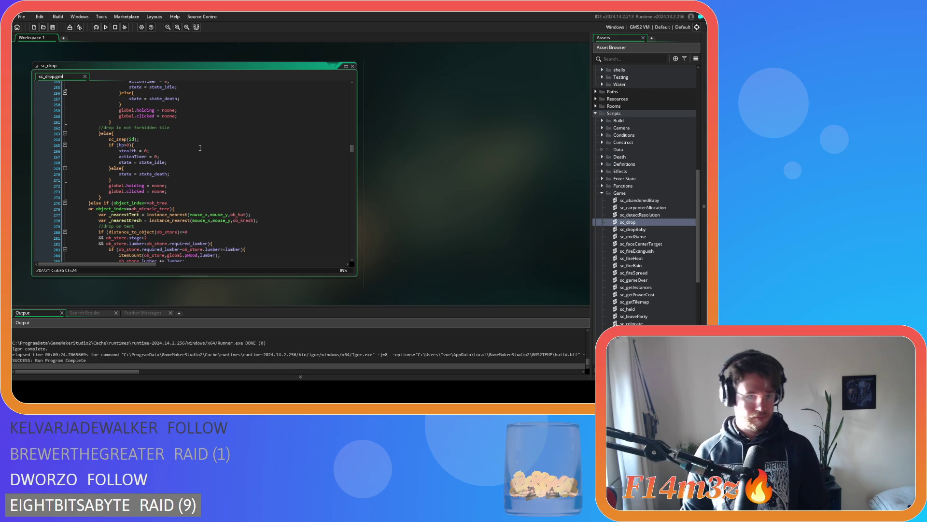
{"action": "scroll", "coordinate": [200, 148], "scroll_direction": "down", "scroll_amount": 3}
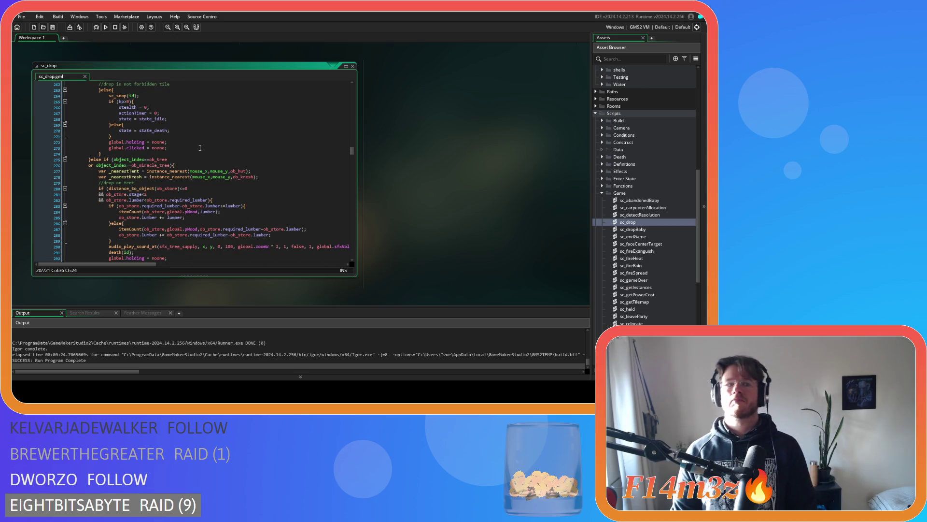
{"action": "scroll", "coordinate": [200, 147], "scroll_direction": "up", "scroll_amount": 2}
{"action": "scroll", "coordinate": [200, 147], "scroll_direction": "up", "scroll_amount": 2}
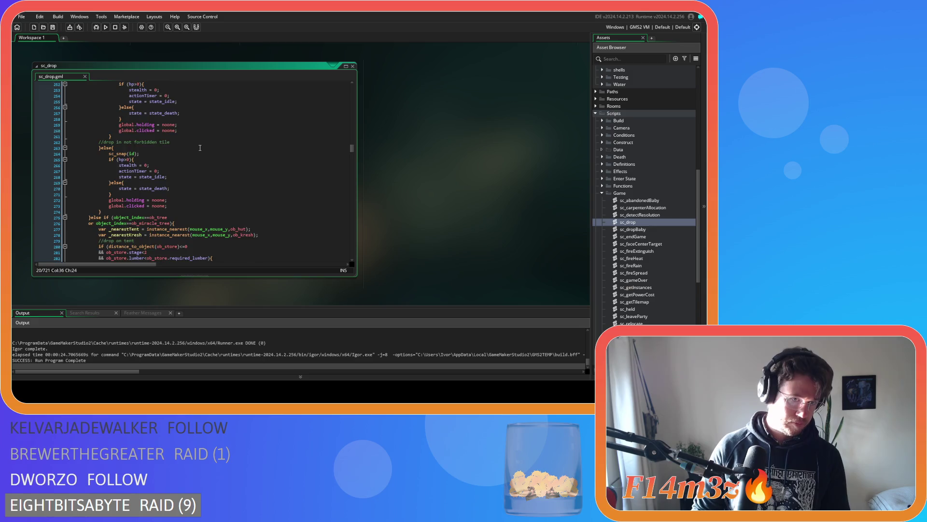
{"action": "scroll", "coordinate": [200, 147], "scroll_direction": "down", "scroll_amount": 2}
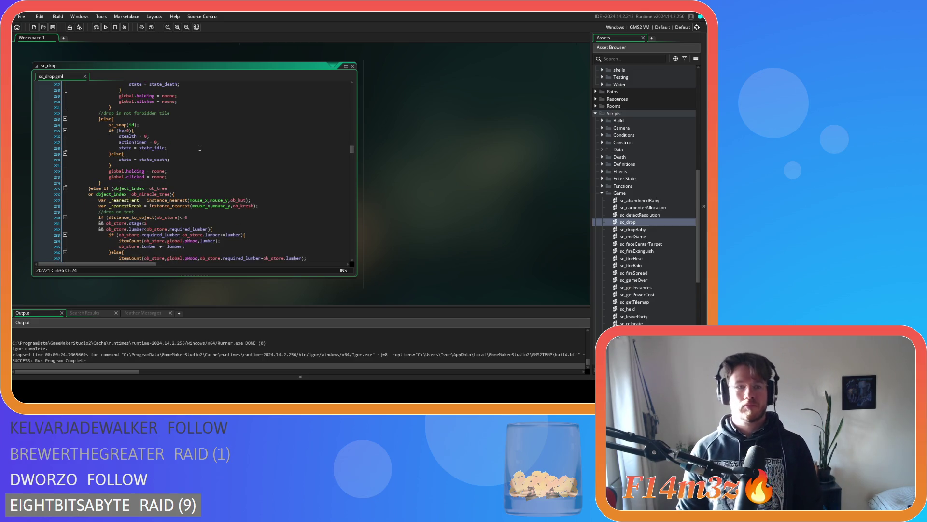
{"action": "scroll", "coordinate": [191, 155], "scroll_direction": "up", "scroll_amount": 2}
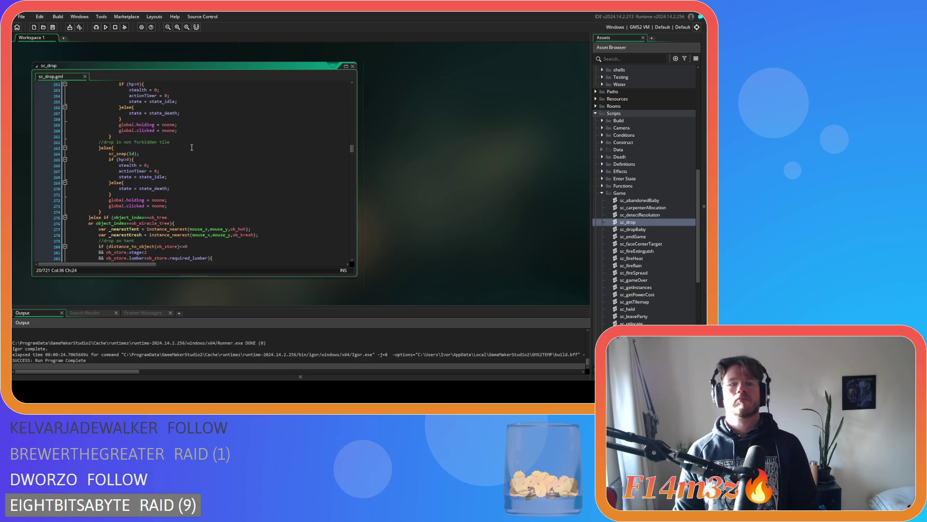
{"action": "scroll", "coordinate": [191, 162], "scroll_direction": "up", "scroll_amount": 3}
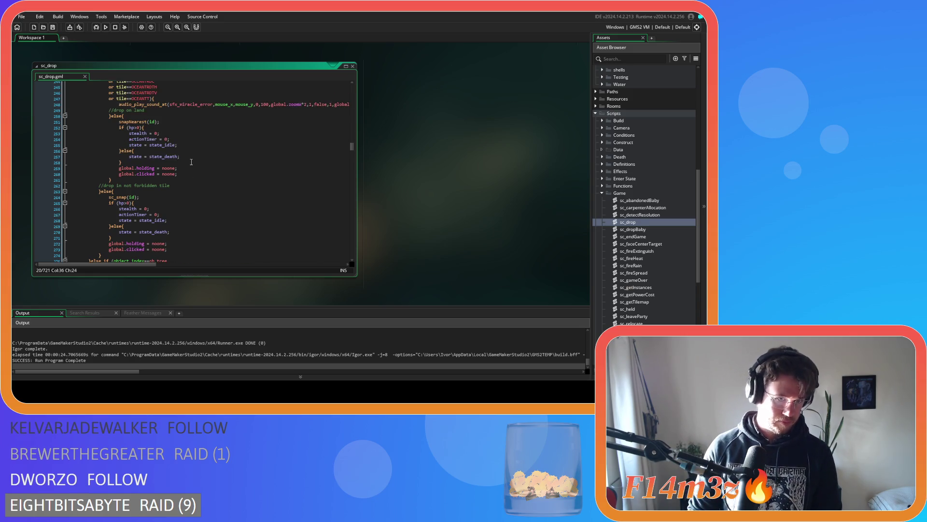
{"action": "scroll", "coordinate": [191, 162], "scroll_direction": "up", "scroll_amount": 15}
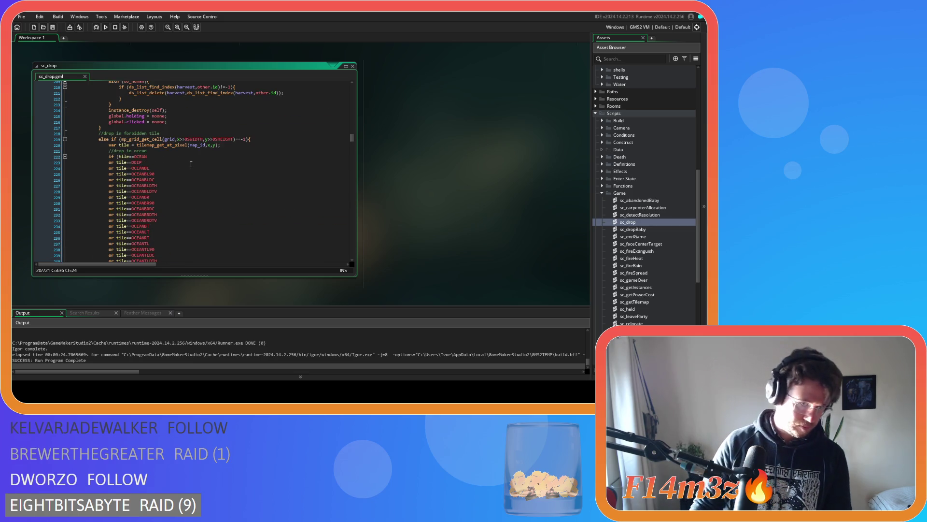
{"action": "scroll", "coordinate": [191, 164], "scroll_direction": "down", "scroll_amount": 10}
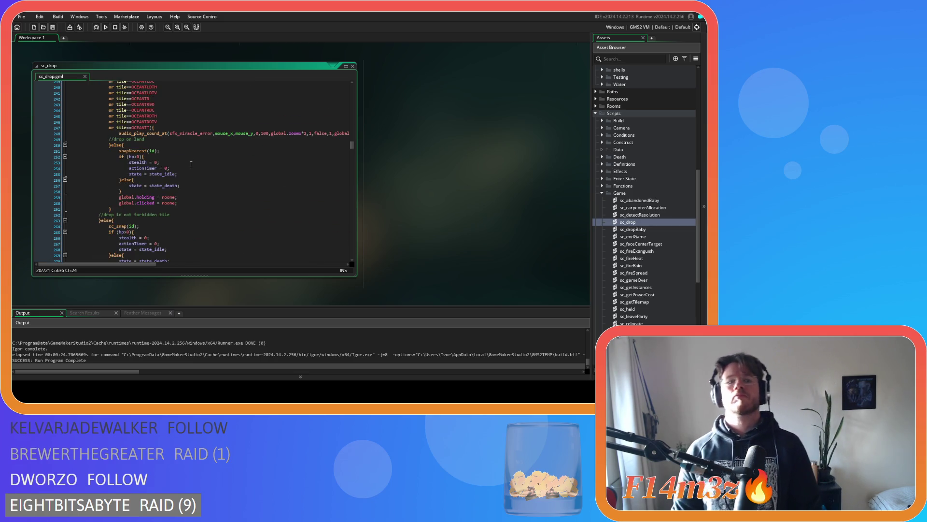
{"action": "left_click", "coordinate": [193, 174]}
{"action": "left_click", "coordinate": [198, 189]}
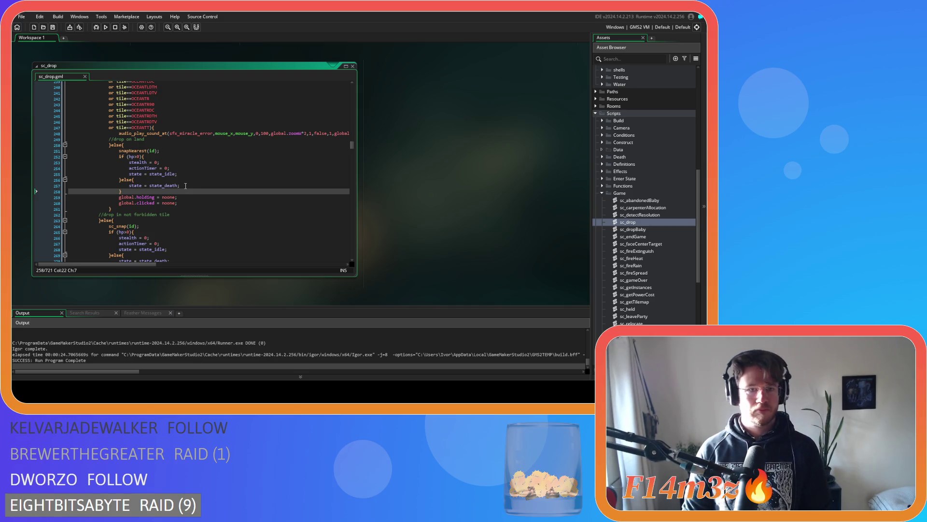
Add var _len = array_length(global.heldHarvest); at the start of the death else branch.
{"action": "left_click", "coordinate": [188, 180]}
{"action": "key", "text": "Return"}
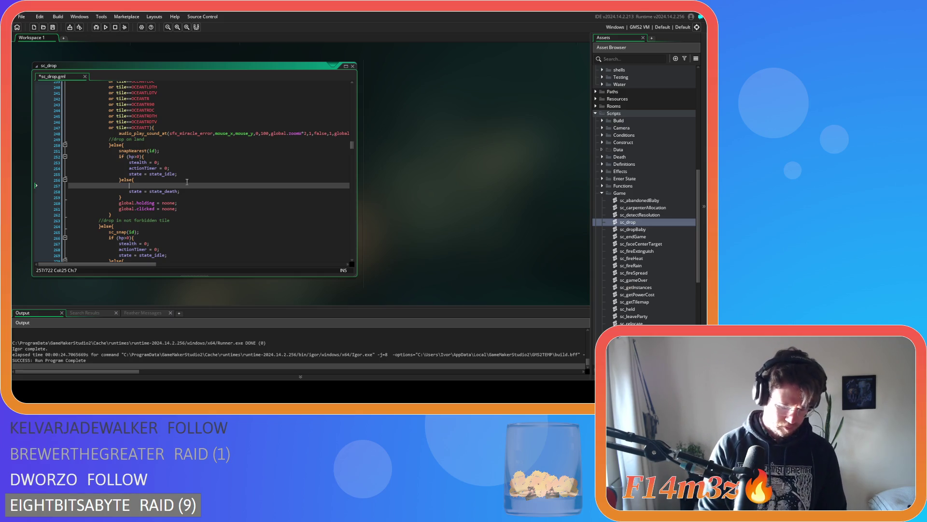
{"action": "type", "text": "var "}
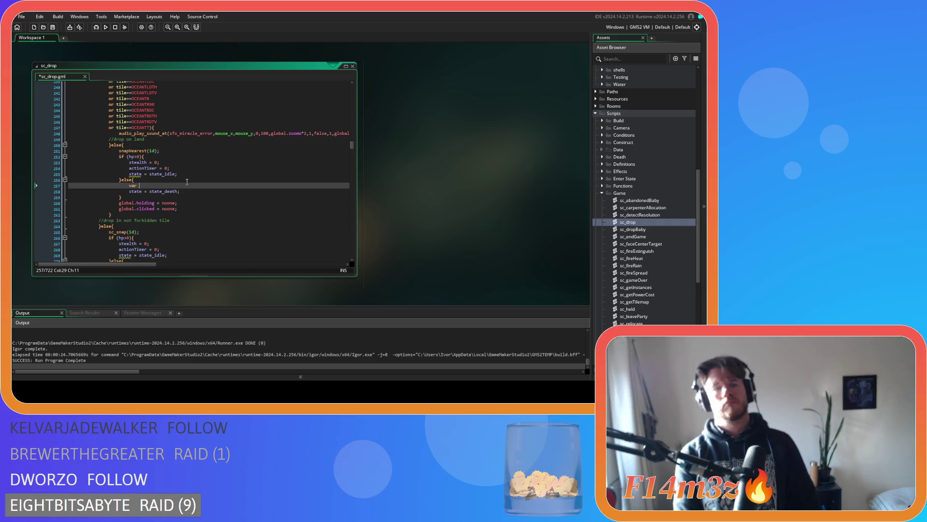
{"action": "type", "text": "_len = "}
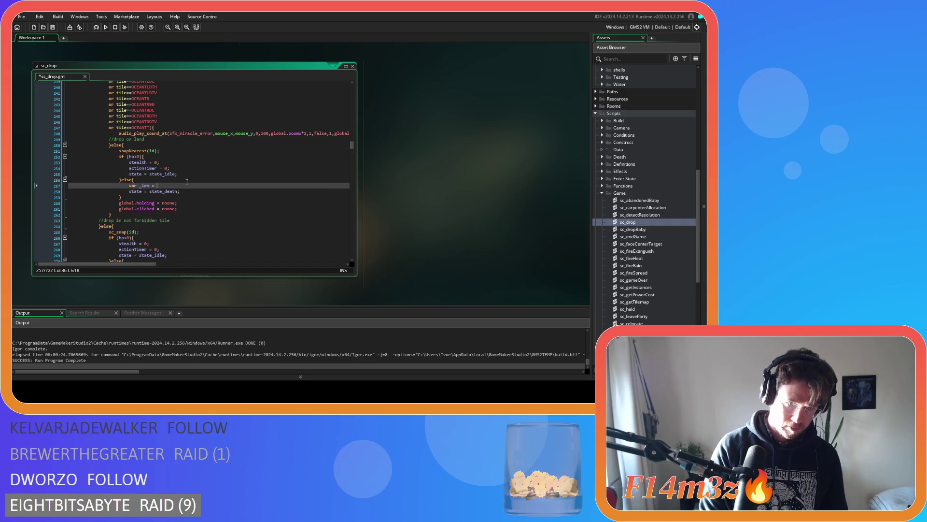
{"action": "type", "text": "array_len"}
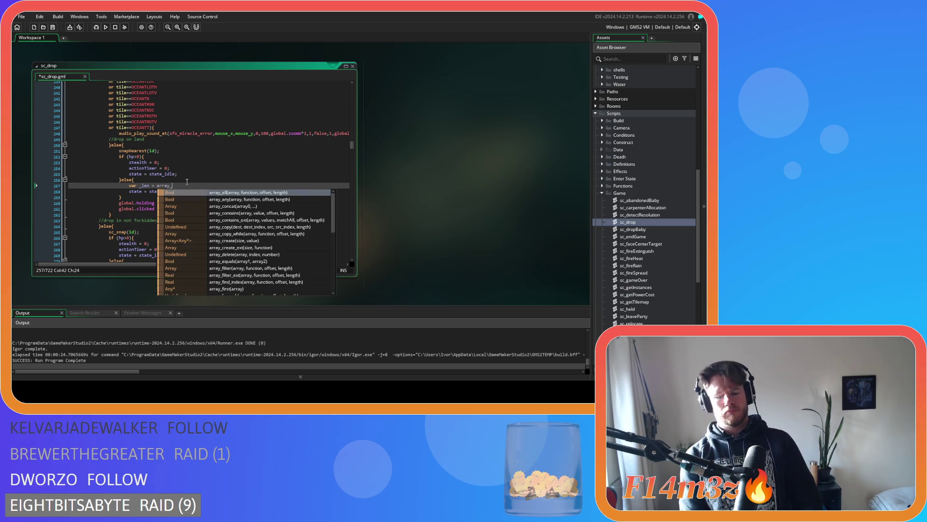
{"action": "key", "text": "Return"}
{"action": "type", "text": "ay_length(global.he"}
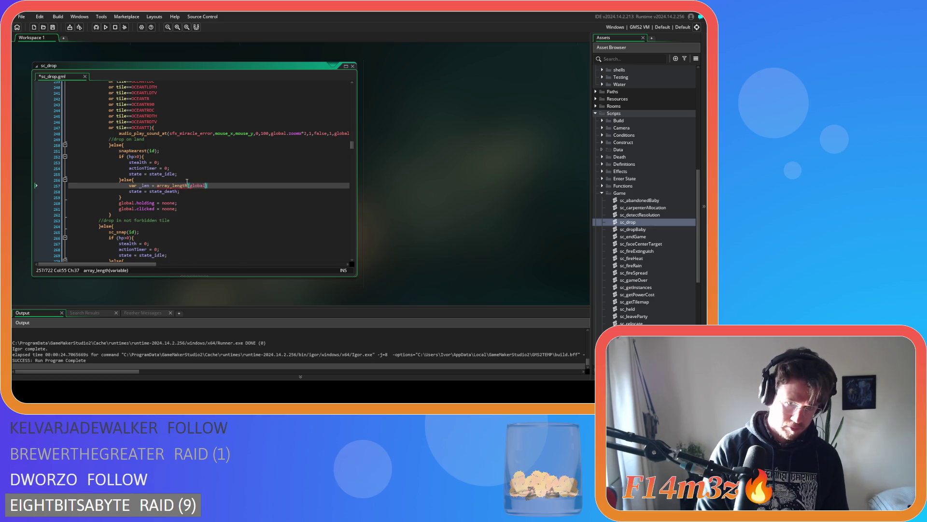
{"action": "type", "text": "ld"}
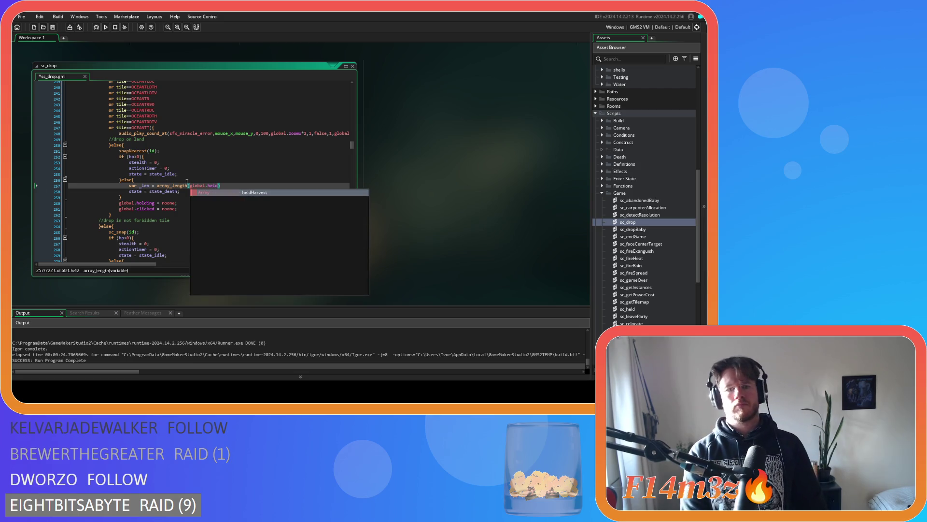
{"action": "key", "text": "Return"}
{"action": "type", "text": "){"}
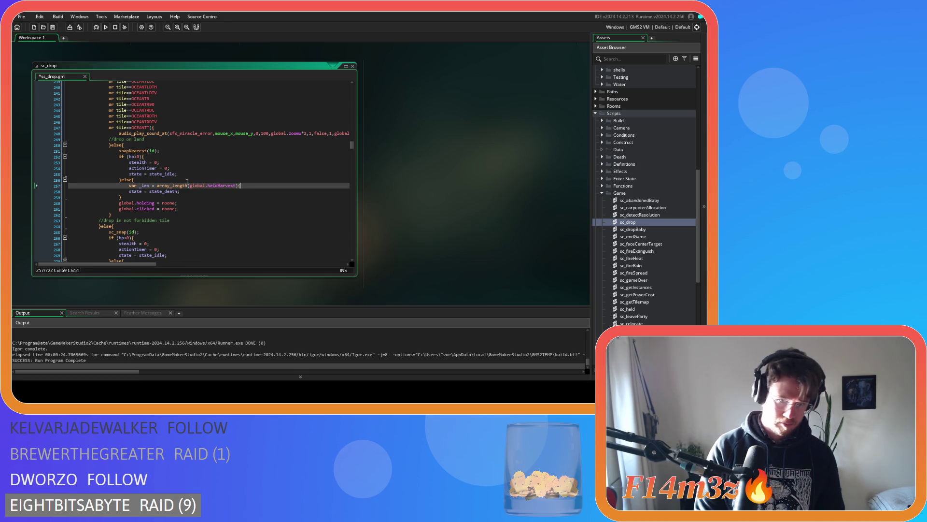
Begin a for (var i=0; loop line below the length declaration.
{"action": "key", "text": "Return"}
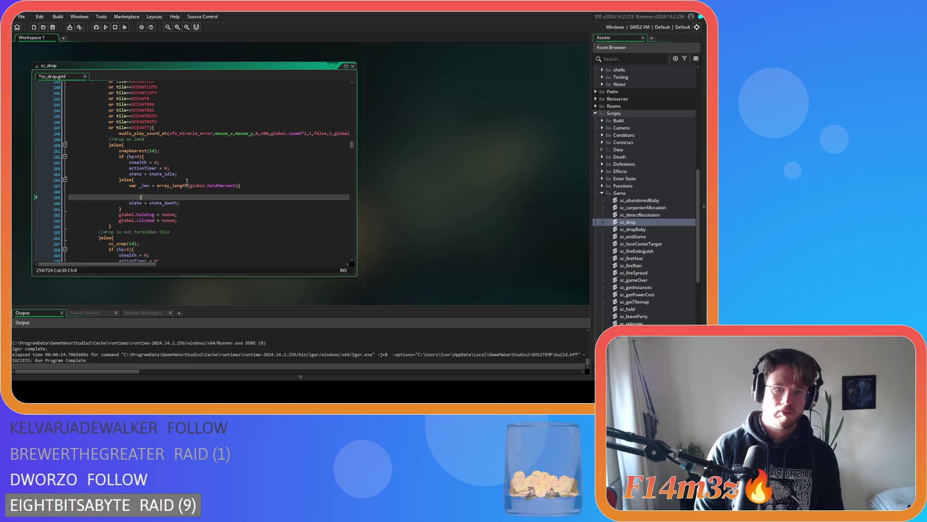
{"action": "key", "text": "ctrl+z"}
{"action": "key", "text": "Return"}
{"action": "type", "text": "for"}
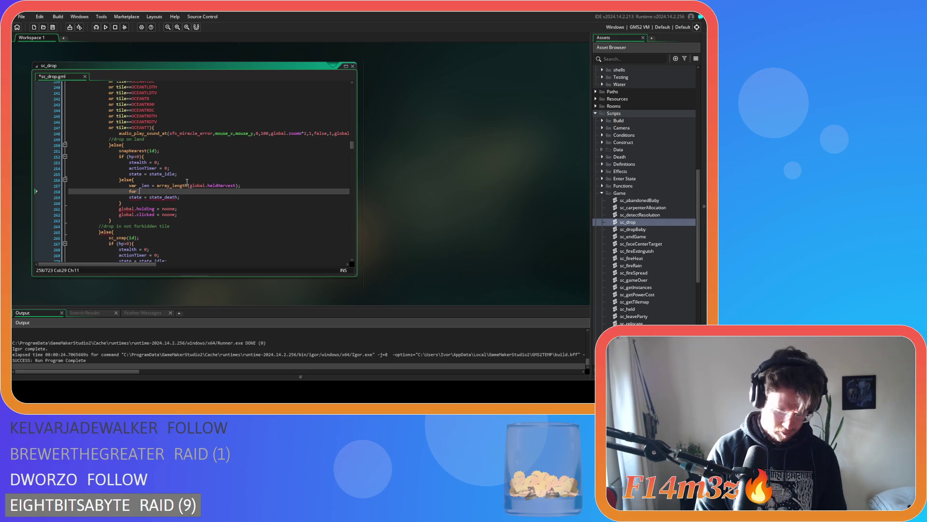
{"action": "type", "text": "(var "}
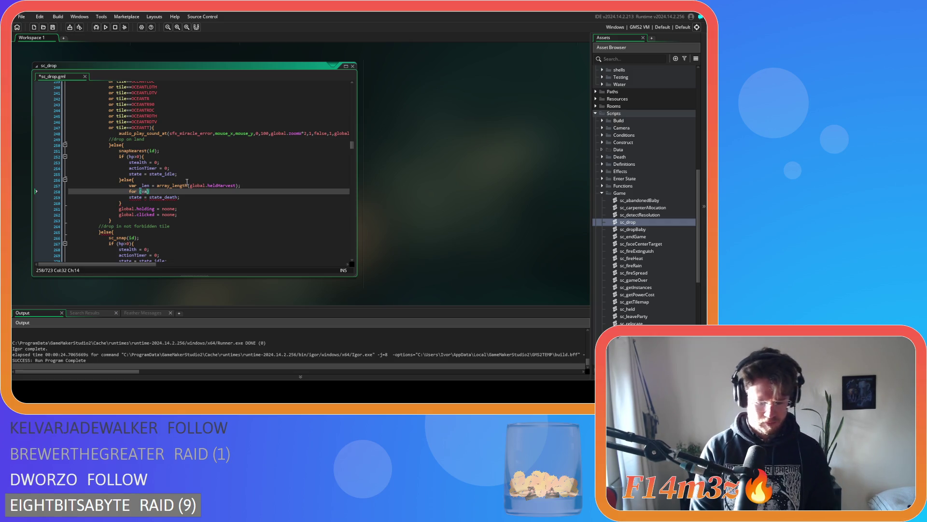
{"action": "type", "text": "i=0;"}
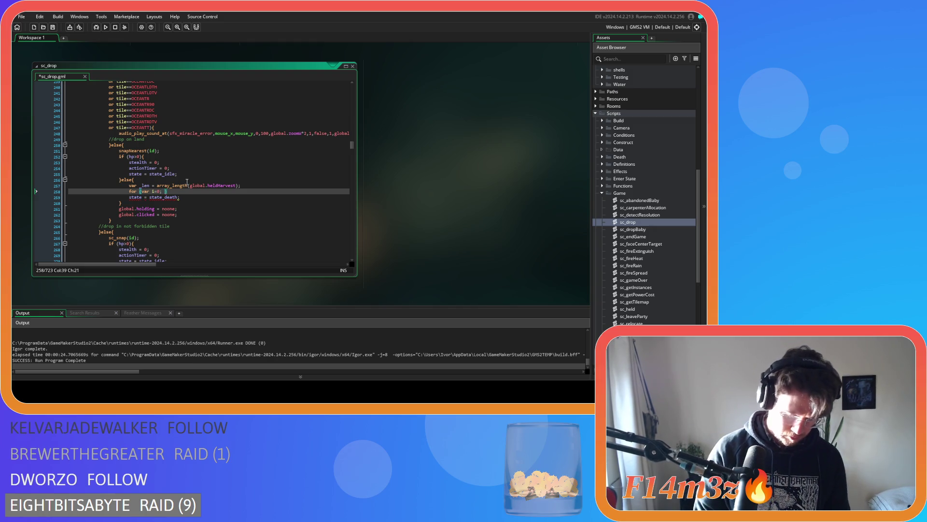
{"action": "key", "text": "Home"}
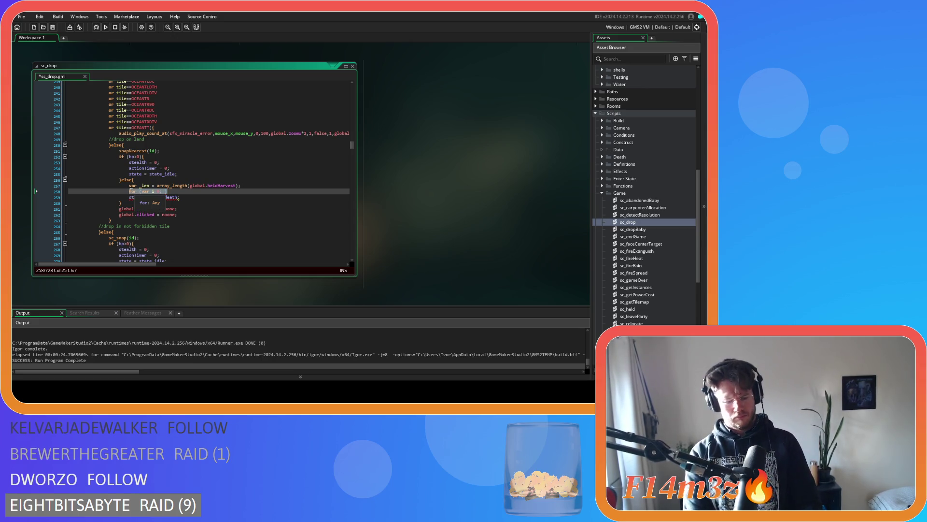
Remove the var _len declaration line, keeping the array length call for reuse.
{"action": "type", "text": "while"}
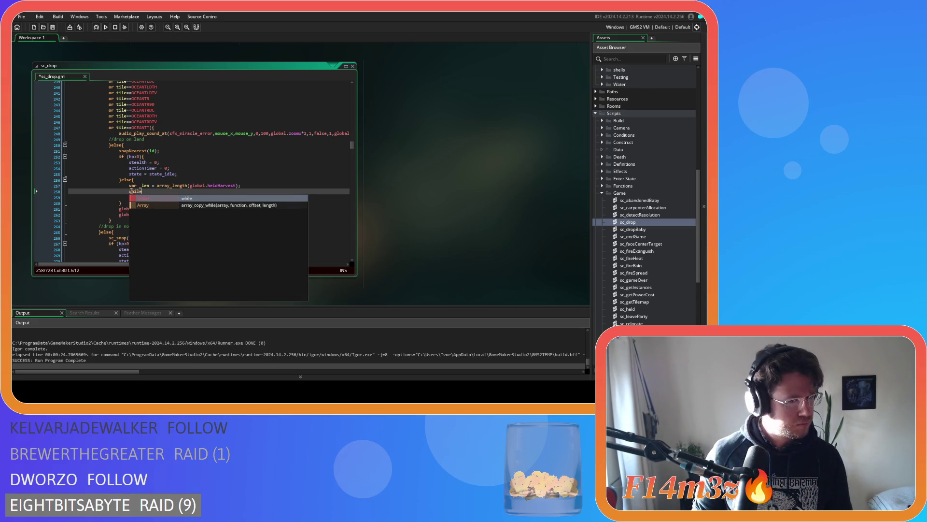
{"action": "mouse_move", "coordinate": [157, 186]}
{"action": "left_mouse_down"}
{"action": "mouse_move", "coordinate": [90, 188]}
{"action": "mouse_move", "coordinate": [210, 185]}
{"action": "left_mouse_up"}
{"action": "key", "text": "BackSpace"}
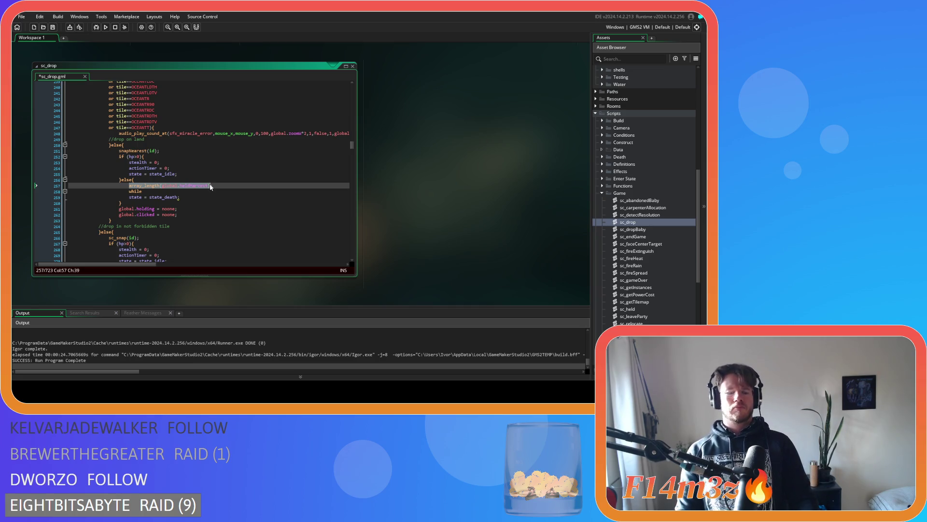
{"action": "key", "text": "ctrl+x"}
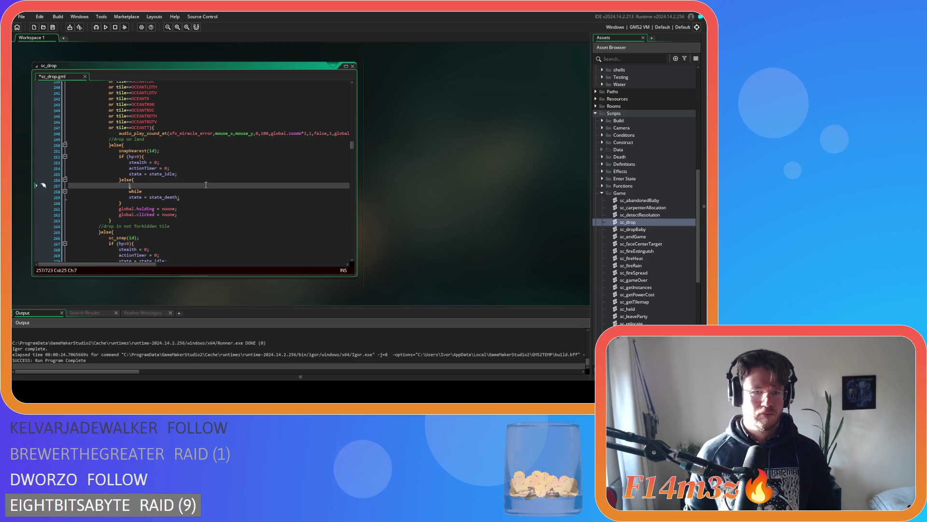
{"action": "type", "text": "j"}
{"action": "left_click_drag", "start_coordinate": [143, 186], "coordinate": [71, 185]}
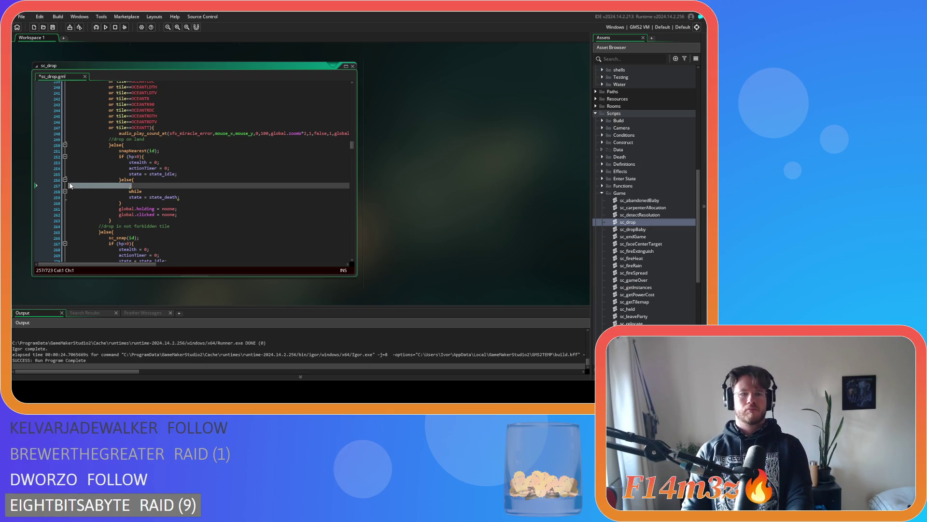
{"action": "key", "text": "Delete"}
{"action": "key", "text": "Delete"}
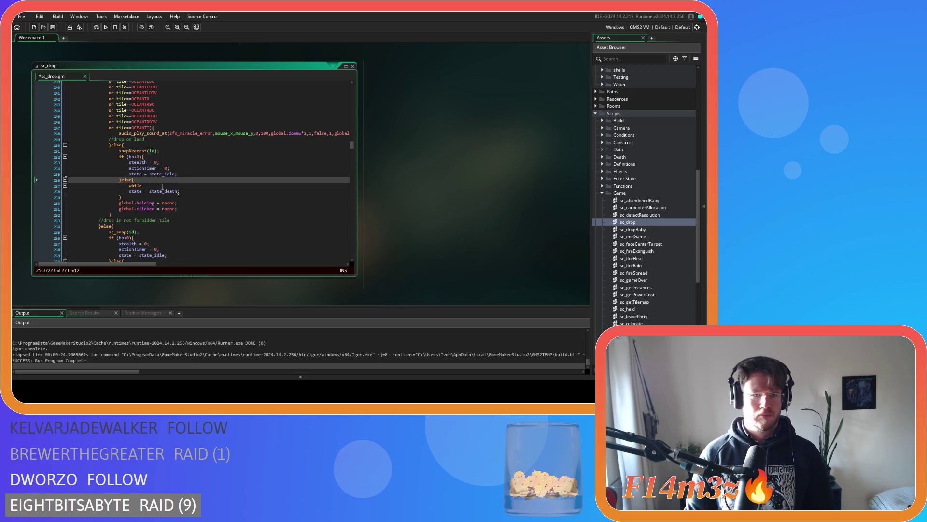
Write while(array_length(global.heldHarvest)){ with an empty body and save sc_drop.
{"action": "left_click", "coordinate": [163, 187]}
{"action": "key", "text": "BackSpace"}
{"action": "type", "text": "("}
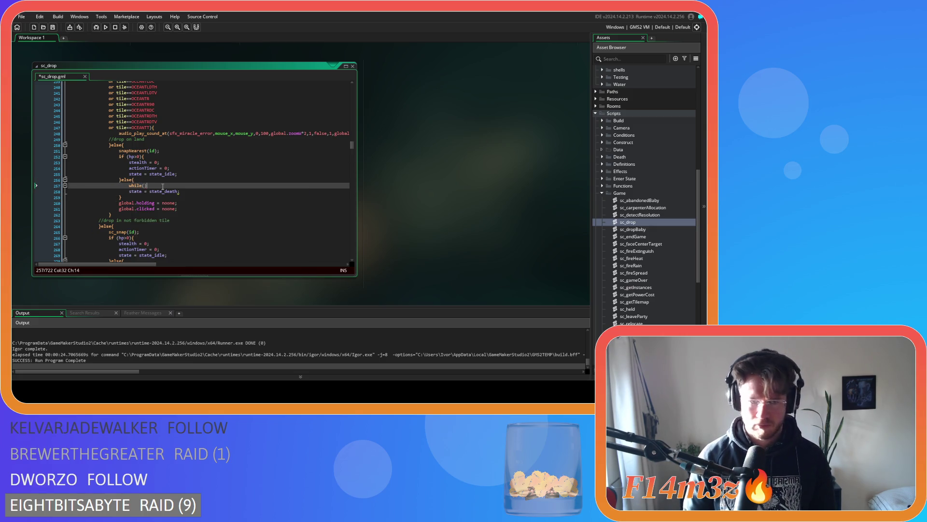
{"action": "key", "text": "ctrl+v"}
{"action": "type", "text": ")"}
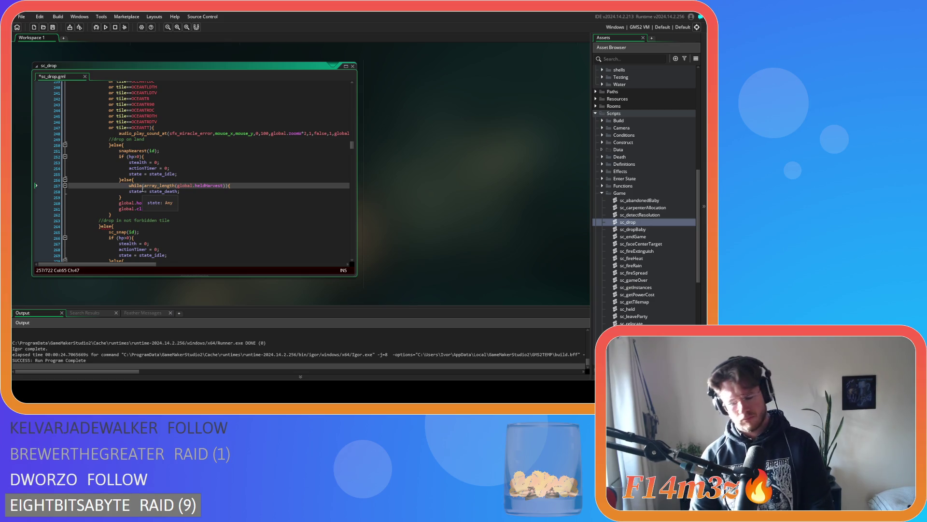
{"action": "key", "text": "Return"}
{"action": "key", "text": "Return"}
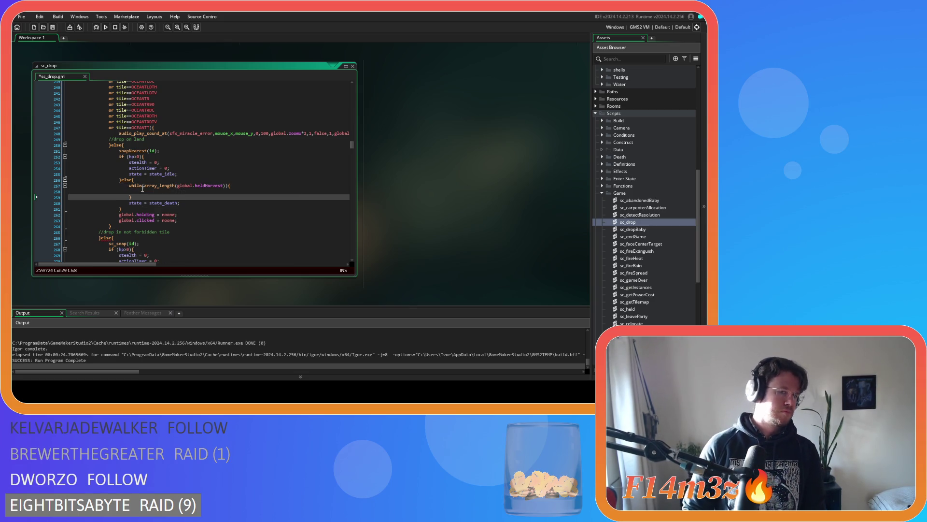
{"action": "key", "text": "ctrl+s"}
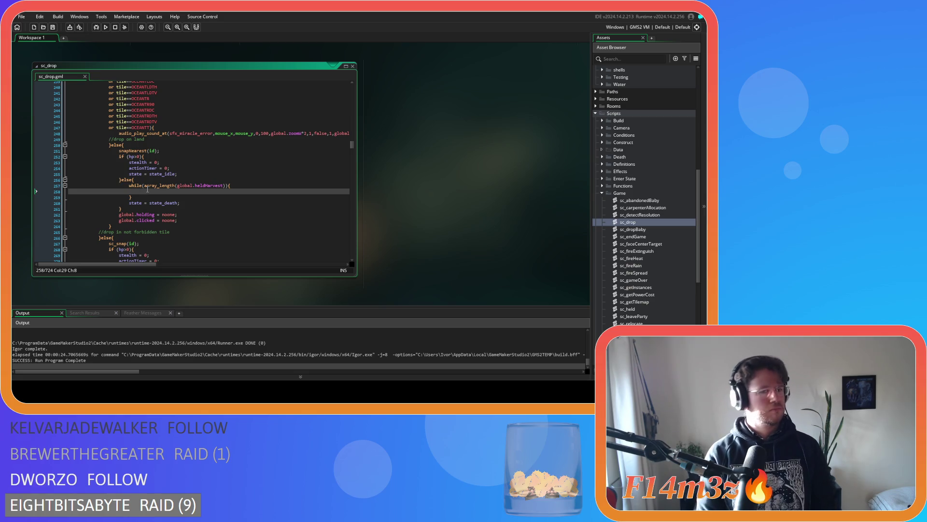
Inside the while body, open a with(array_get(global.heldHarvest,0)){ block.
{"action": "left_click", "coordinate": [225, 185]}
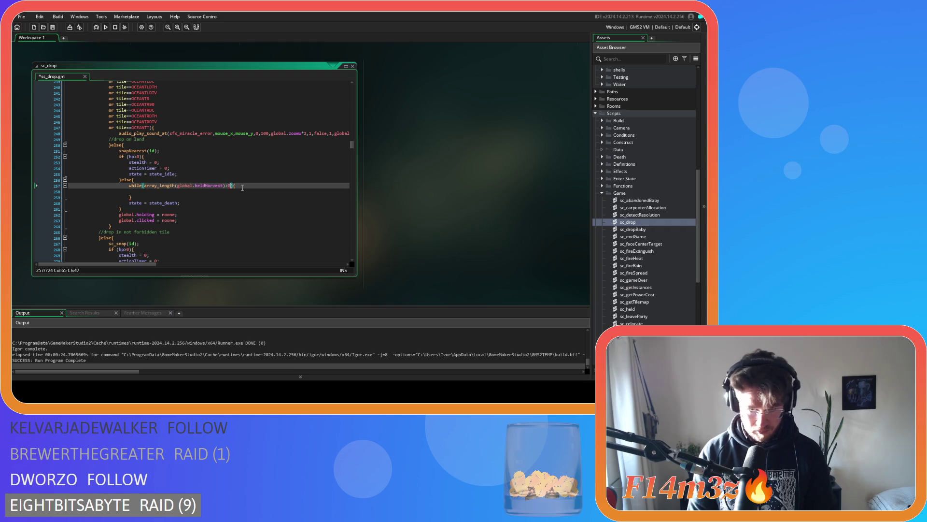
{"action": "left_click", "coordinate": [212, 191]}
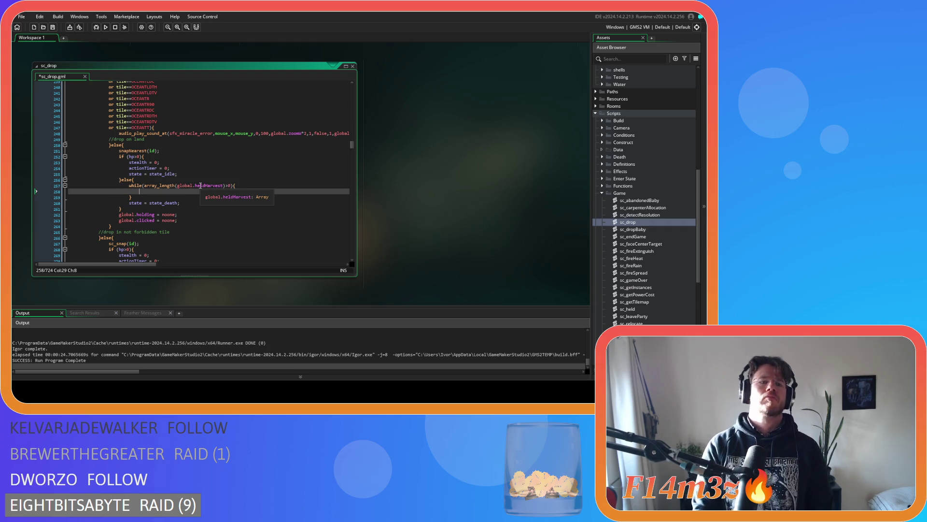
{"action": "type", "text": "ds_list_"}
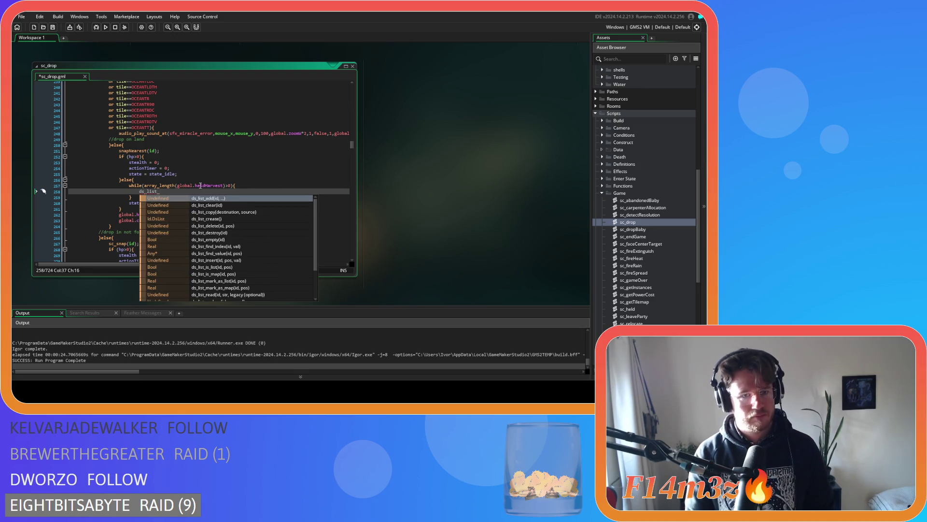
{"action": "key", "text": "BackSpace"}
{"action": "key", "text": "BackSpace"}
{"action": "key", "text": "BackSpace"}
{"action": "type", "text": "with"}
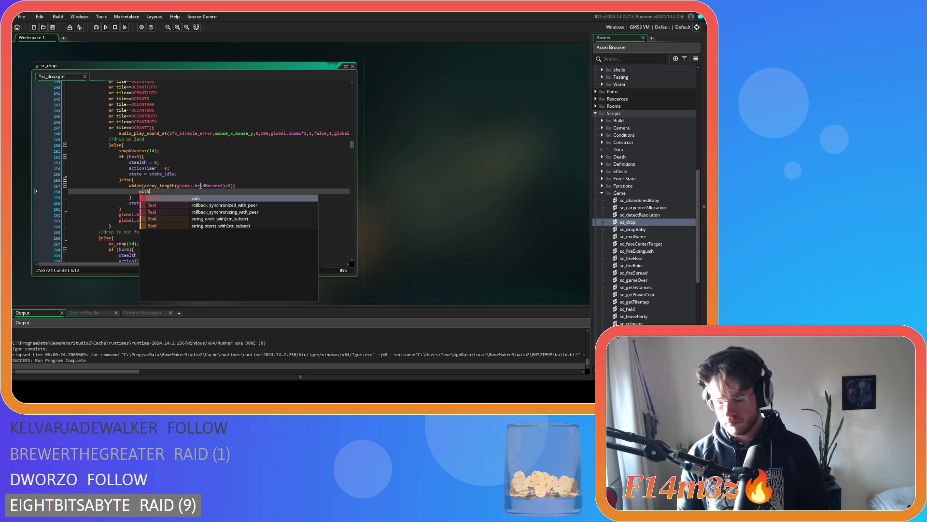
{"action": "type", "text": "()"}
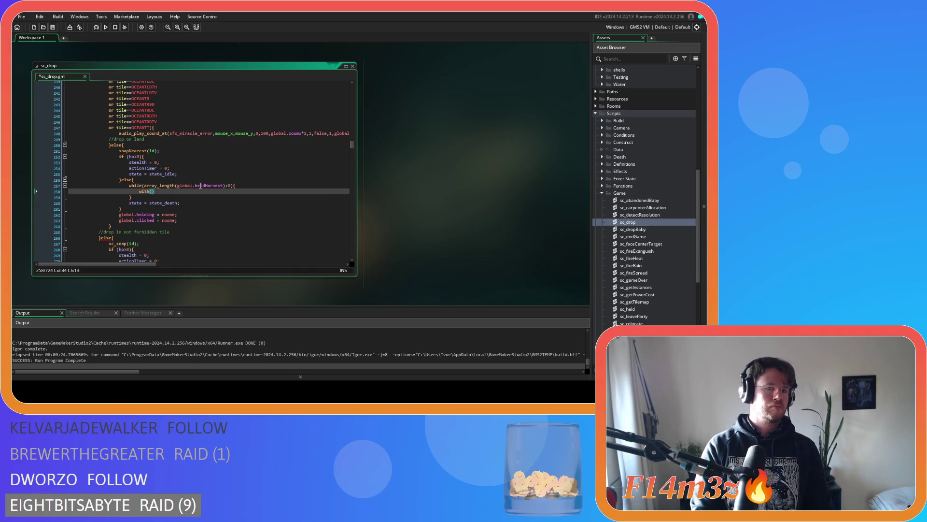
{"action": "type", "text": "array_g"}
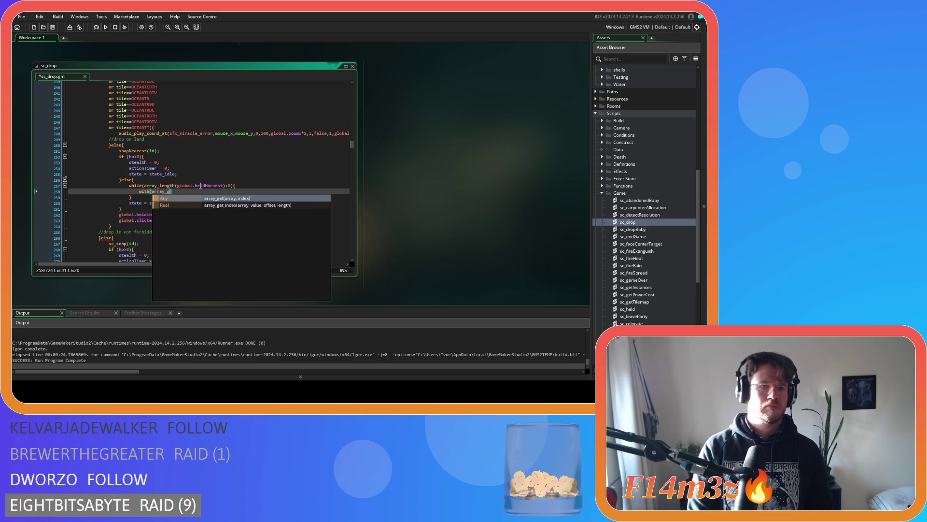
{"action": "key", "text": "Return"}
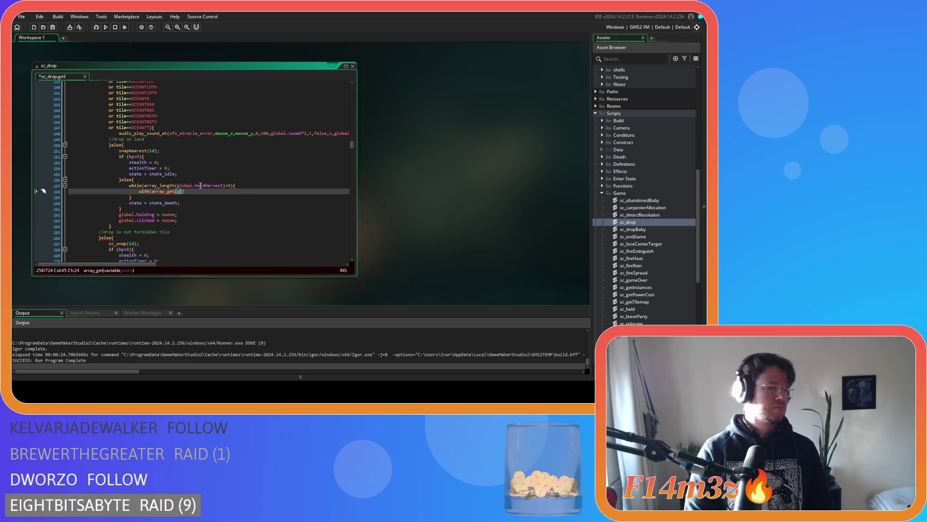
{"action": "type", "text": "lobal."}
{"action": "type", "text": "held"}
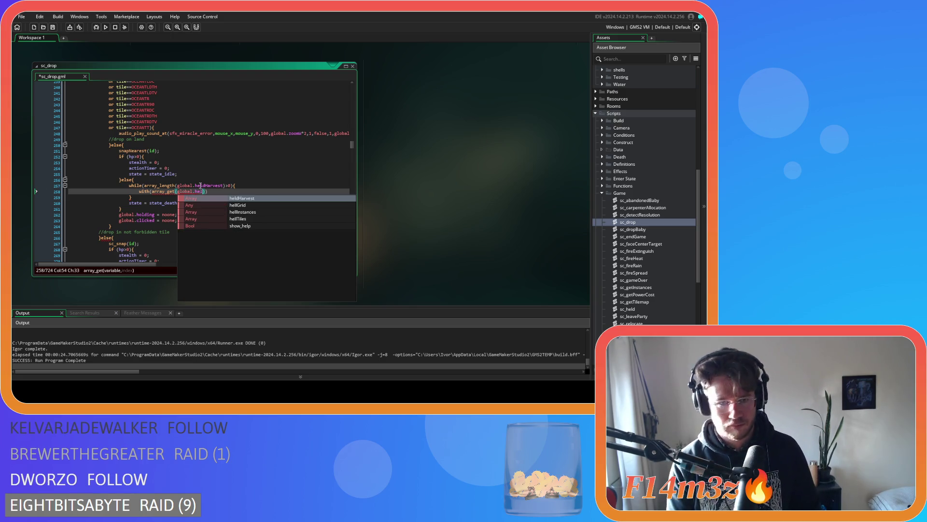
{"action": "key", "text": "Return"}
{"action": "type", "text": ")"}
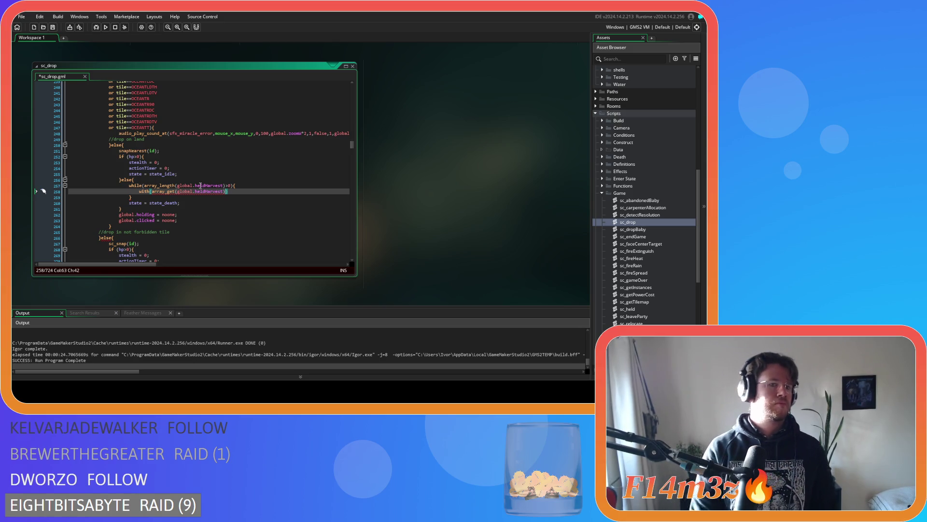
{"action": "key", "text": "Left"}
{"action": "type", "text": "0"}
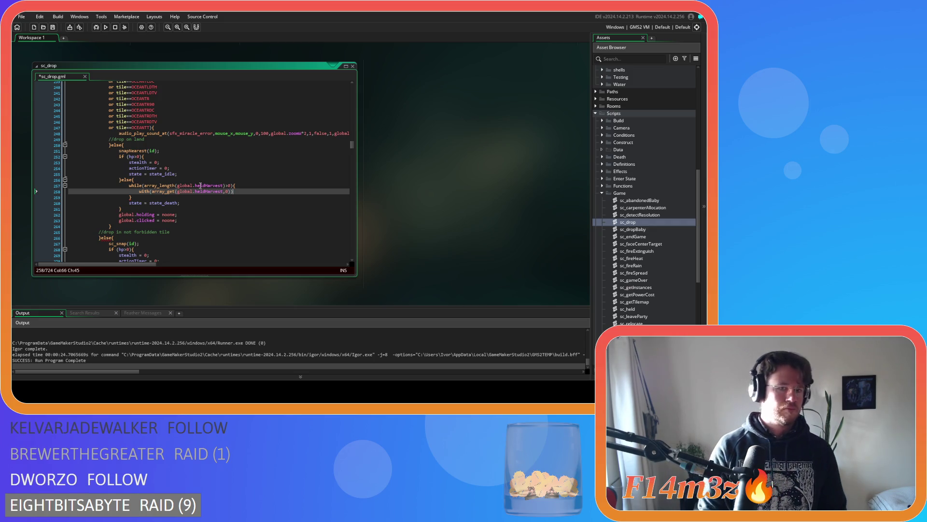
{"action": "type", "text": ")"}
{"action": "key", "text": "Return"}
{"action": "key", "text": "Return"}
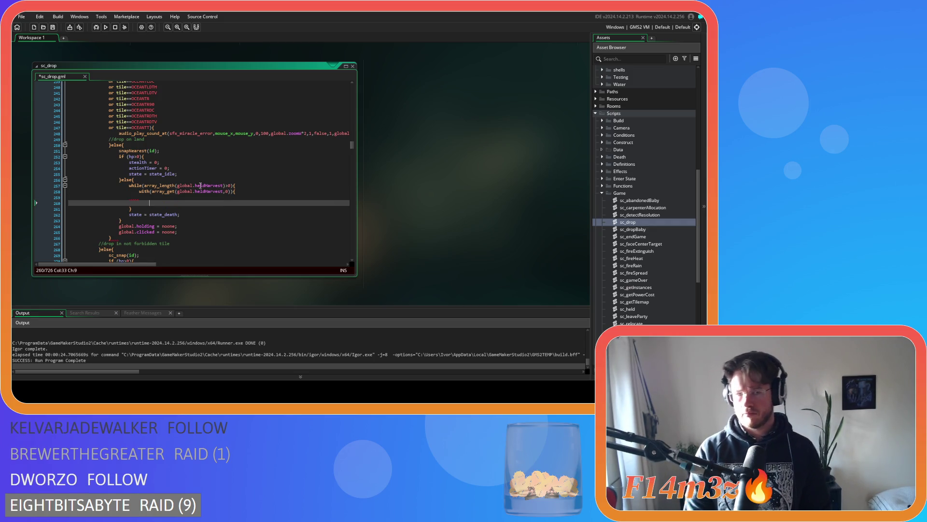
Put ds_list_add(harvest,other.id); in the with block and add a line after it.
{"action": "key", "text": "Up"}
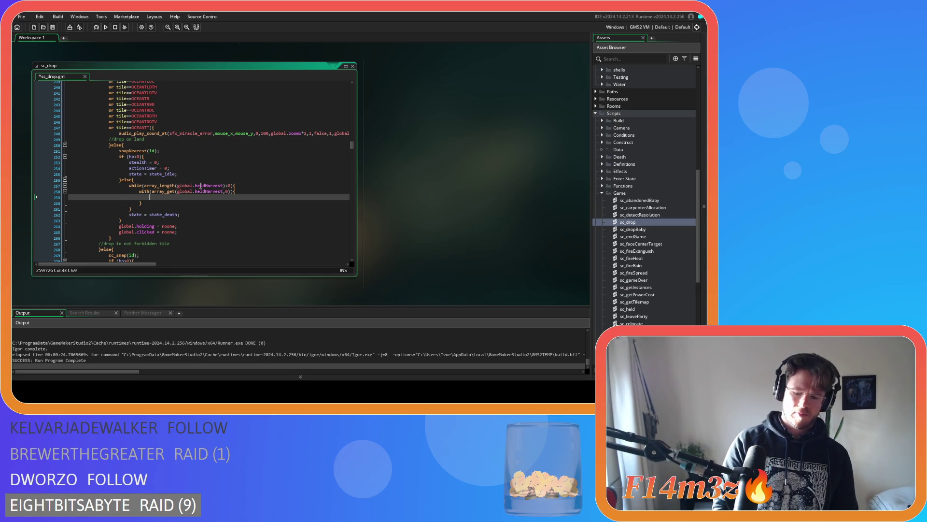
{"action": "type", "text": "ds_l"}
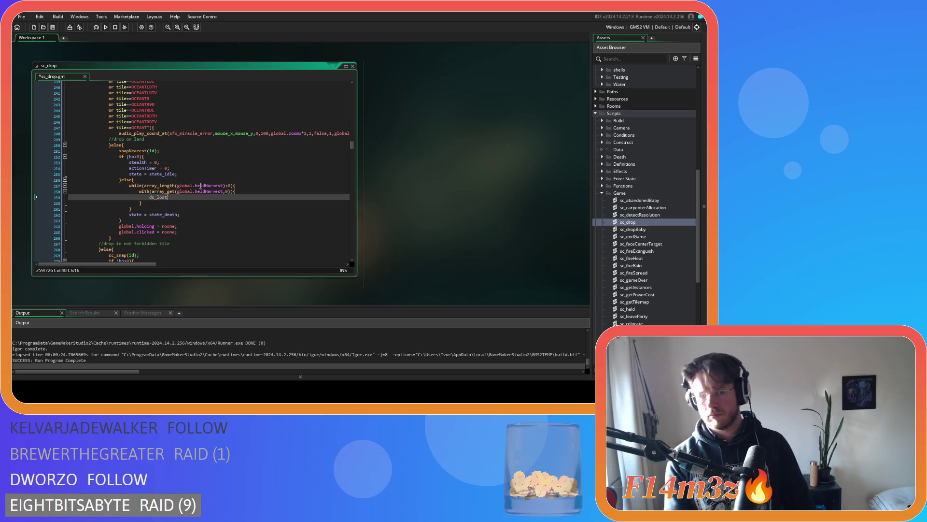
{"action": "type", "text": "ist"}
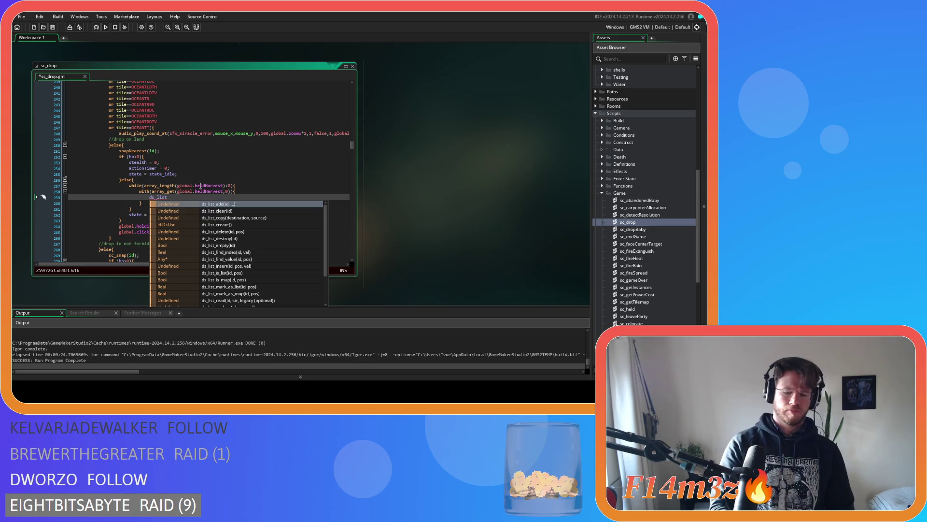
{"action": "type", "text": "_ad"}
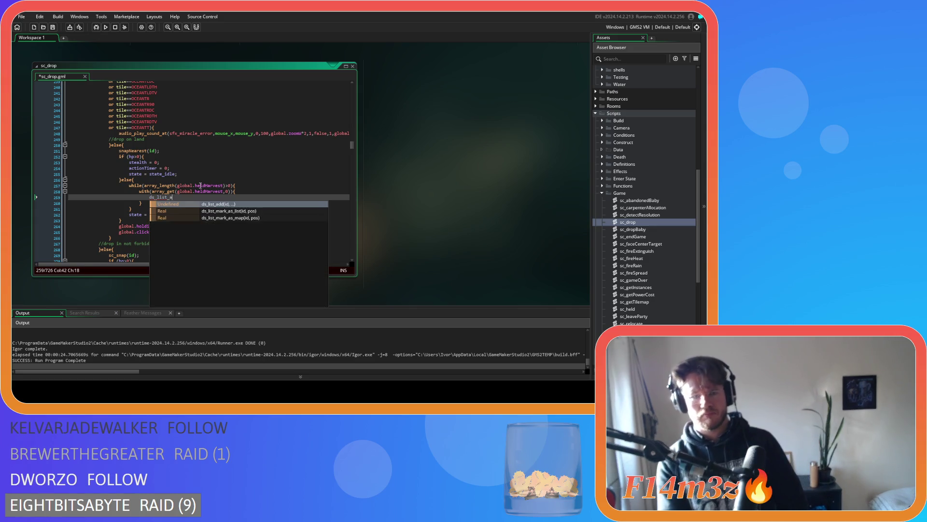
{"action": "key", "text": "Return"}
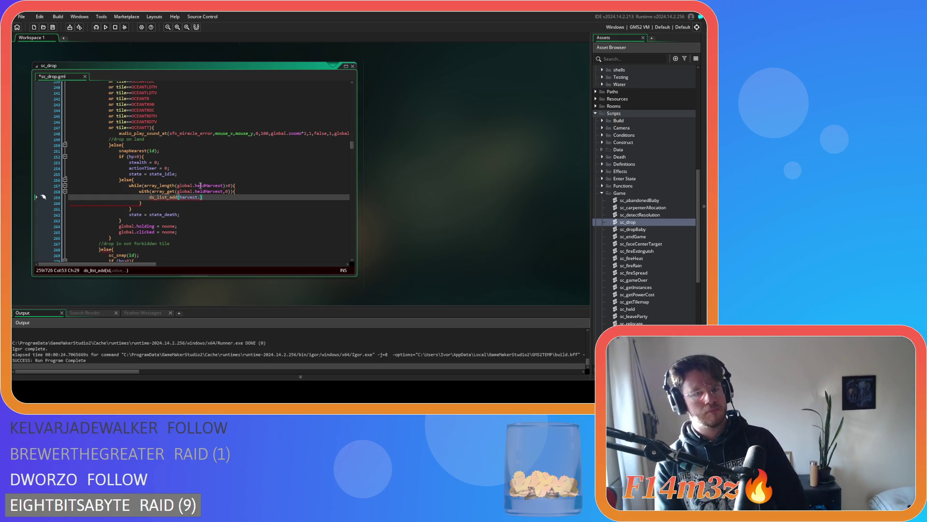
{"action": "type", "text": ",other.id)"}
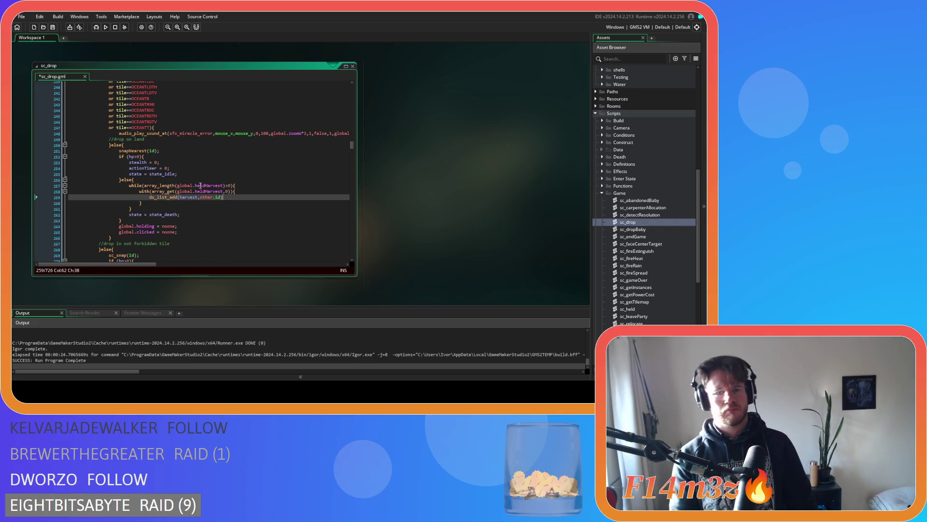
{"action": "type", "text": ";"}
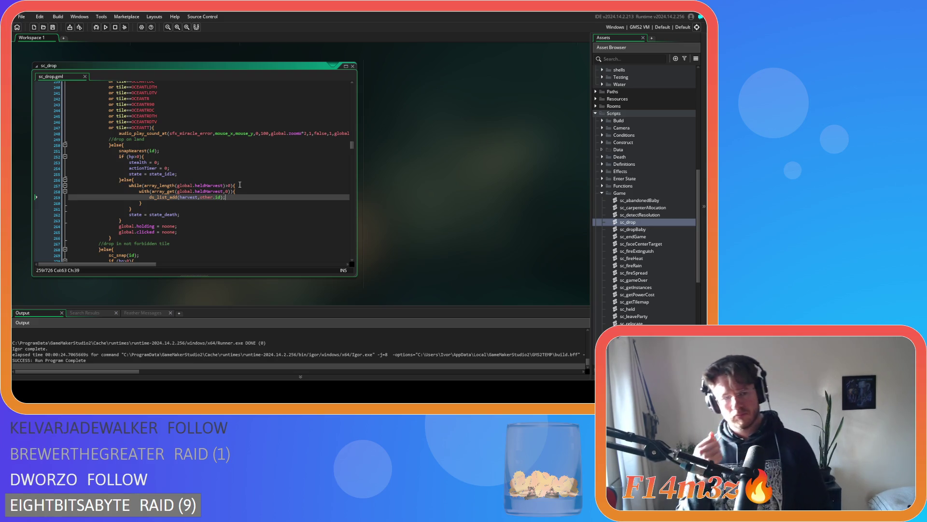
{"action": "left_click", "coordinate": [171, 204]}
{"action": "key", "text": "Return"}
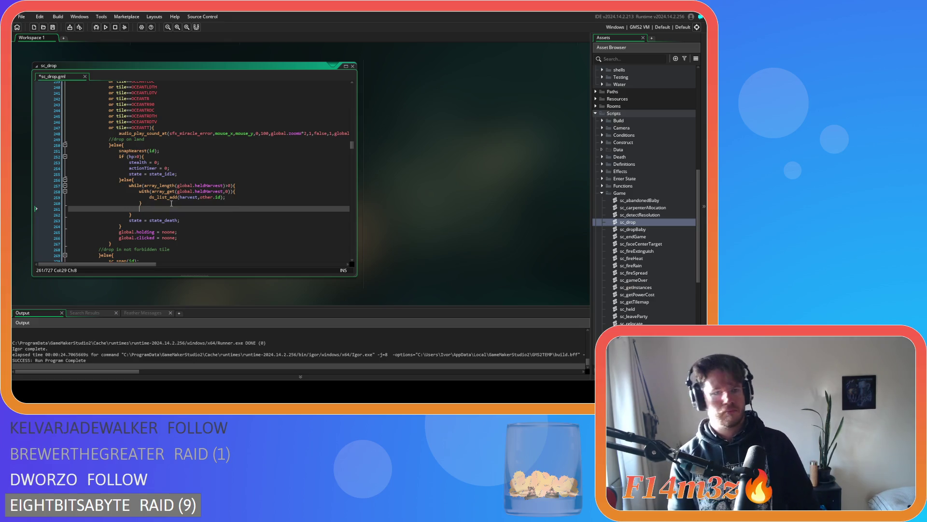
Add array_delete(global.heldHarvest,0,1); after the with block in the loop.
{"action": "type", "text": "array_de"}
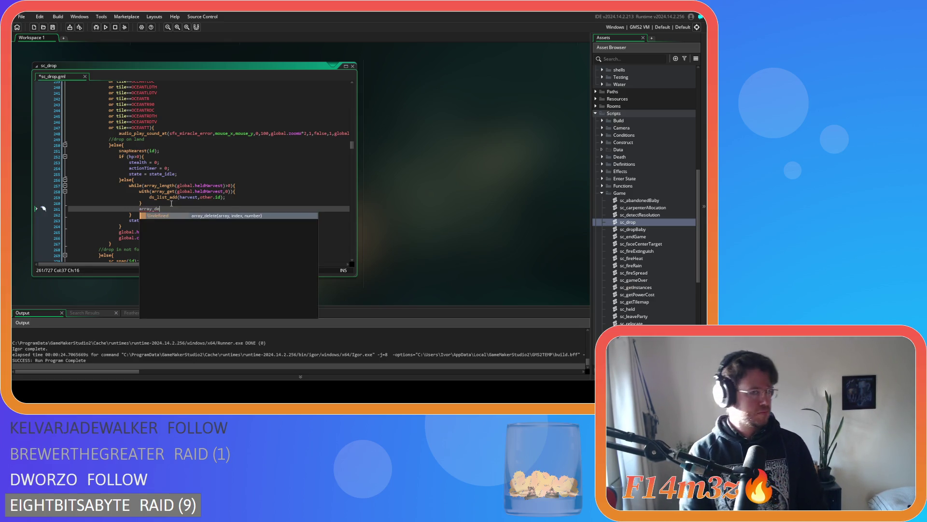
{"action": "key", "text": "Return"}
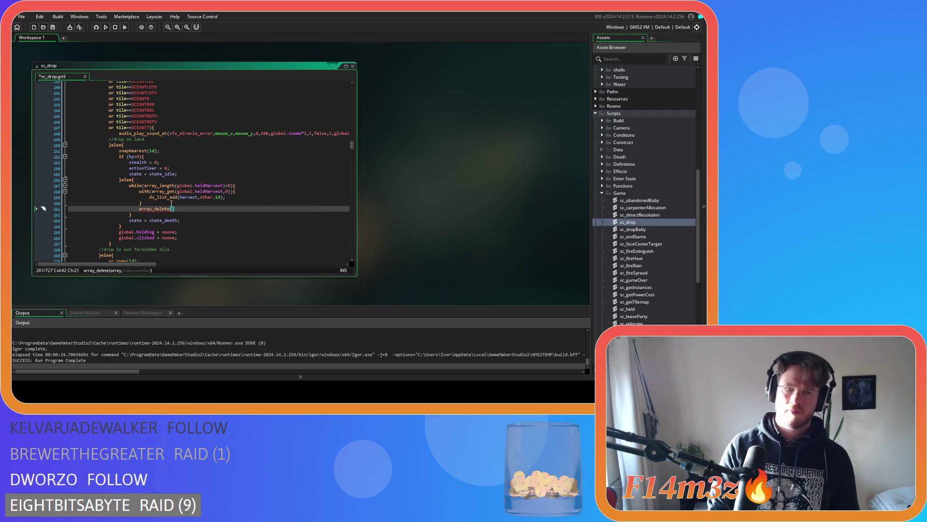
{"action": "type", "text": "global."}
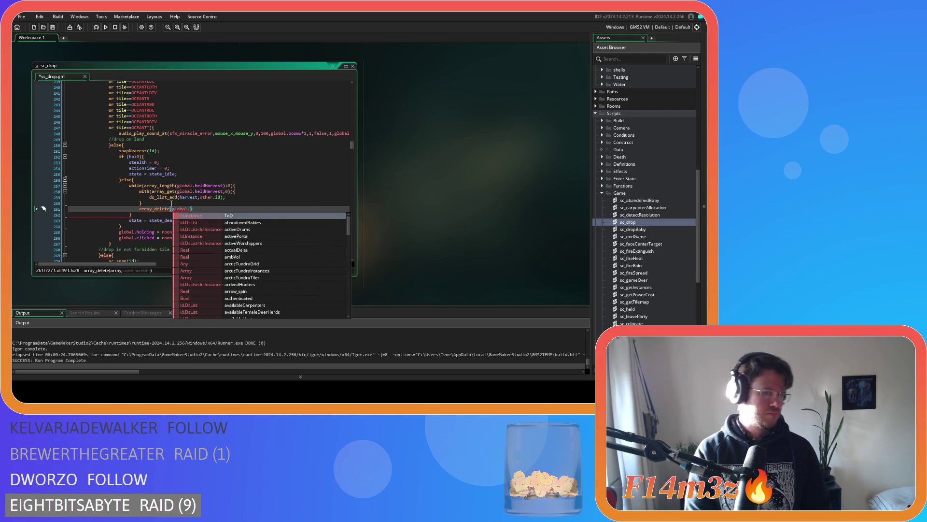
{"action": "type", "text": "held"}
{"action": "key", "text": "Return"}
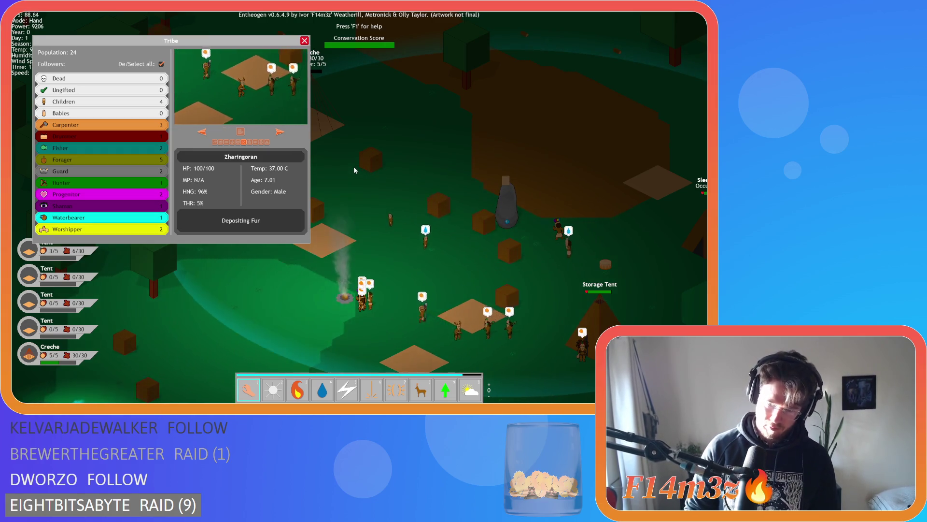
Pan and zoom around the village to watch villagers gather and deposit fur at the storage tent.
{"action": "key", "text": "s"}
{"action": "key", "text": "d"}
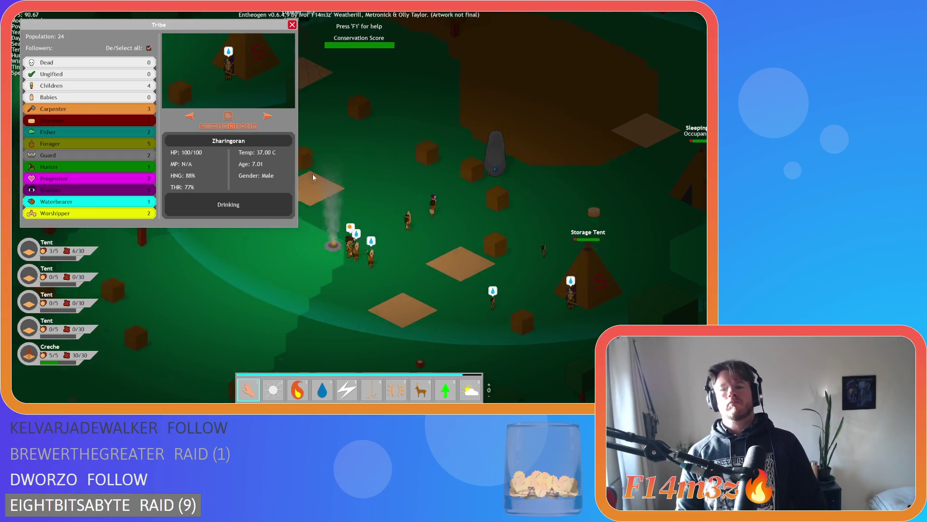
{"action": "key", "text": "a"}
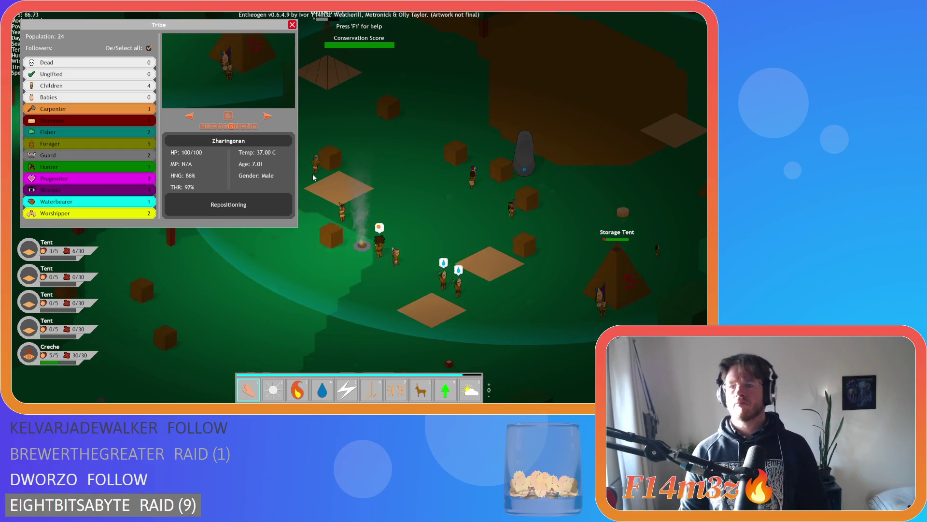
{"action": "key", "text": "d"}
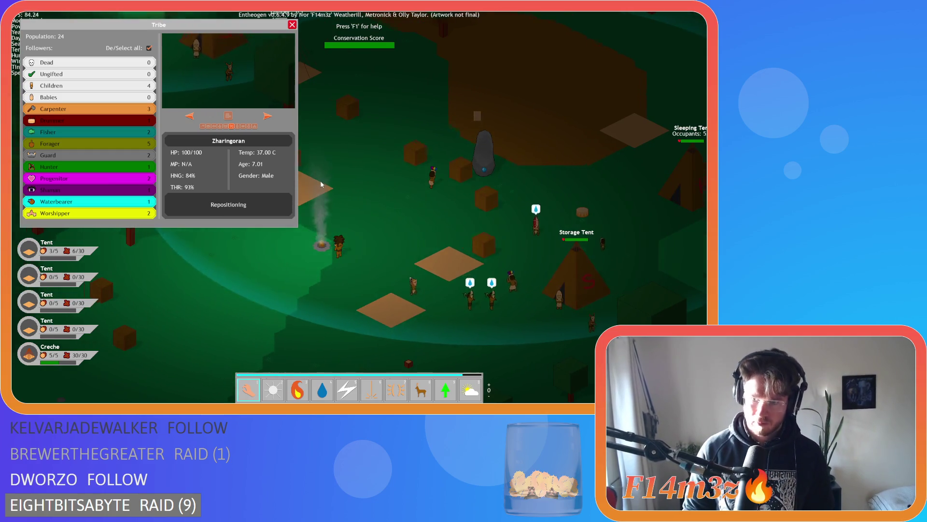
{"action": "key", "text": "s"}
{"action": "key", "text": "d"}
{"action": "key", "text": "a"}
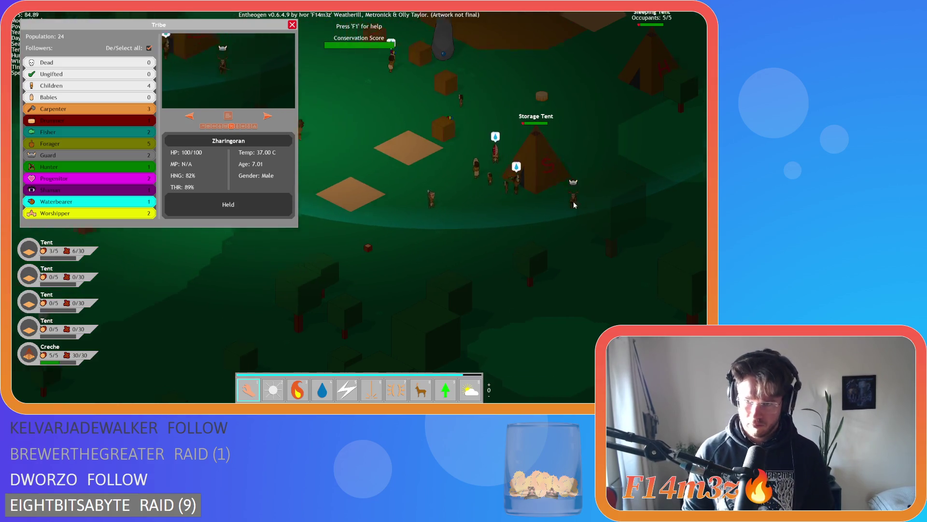
{"action": "key", "text": "w"}
{"action": "key", "text": "a"}
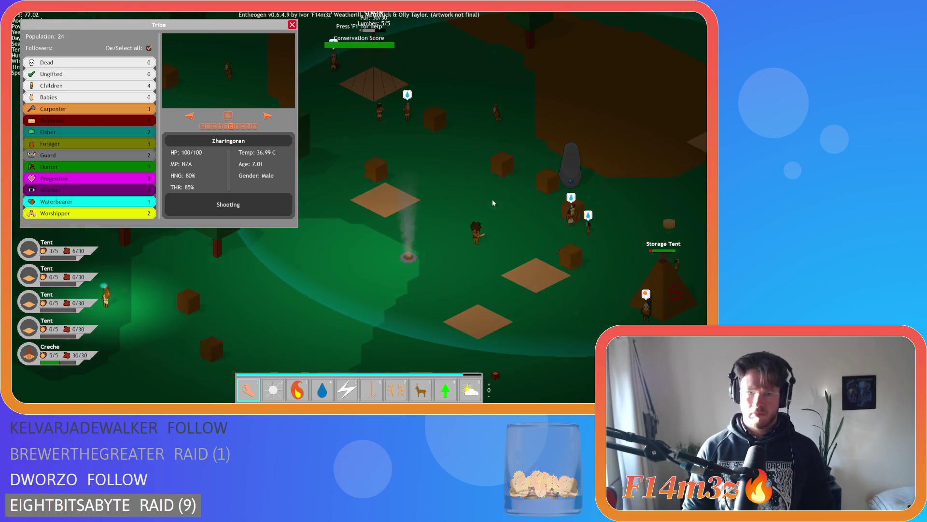
{"action": "key", "text": "w"}
{"action": "key", "text": "a"}
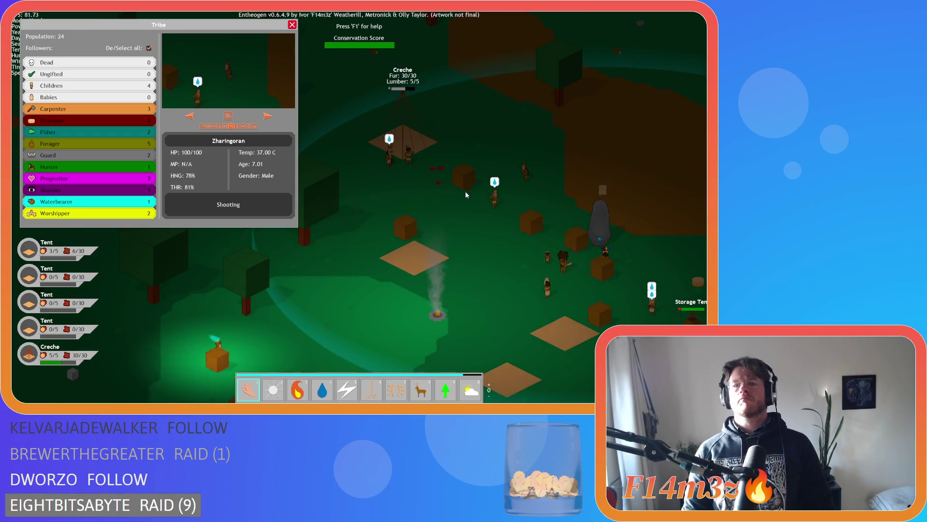
{"action": "key", "text": "w"}
{"action": "key", "text": "d"}
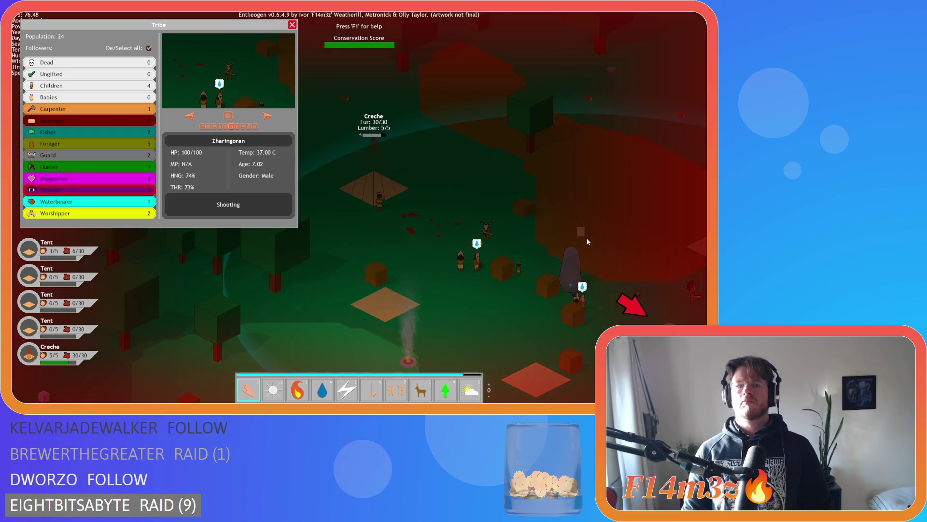
{"action": "key", "text": "d"}
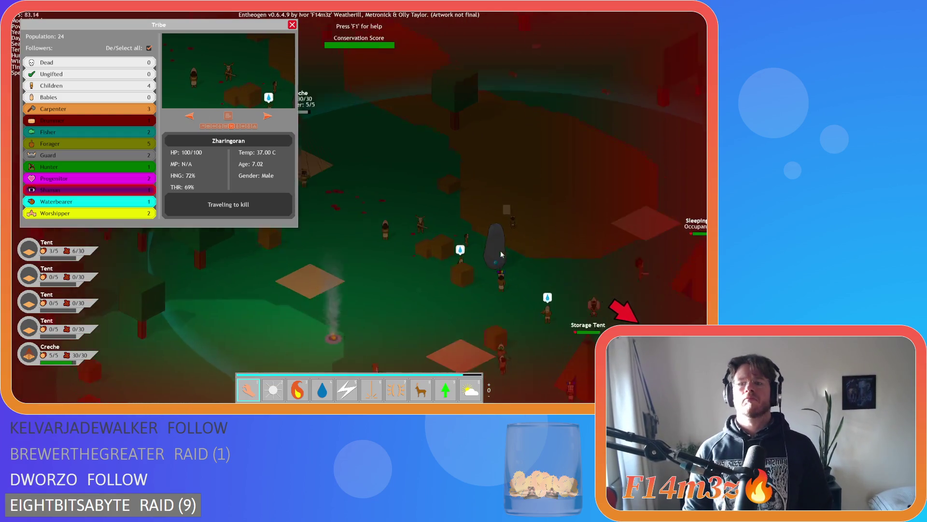
{"action": "key", "text": "s"}
{"action": "key", "text": "w"}
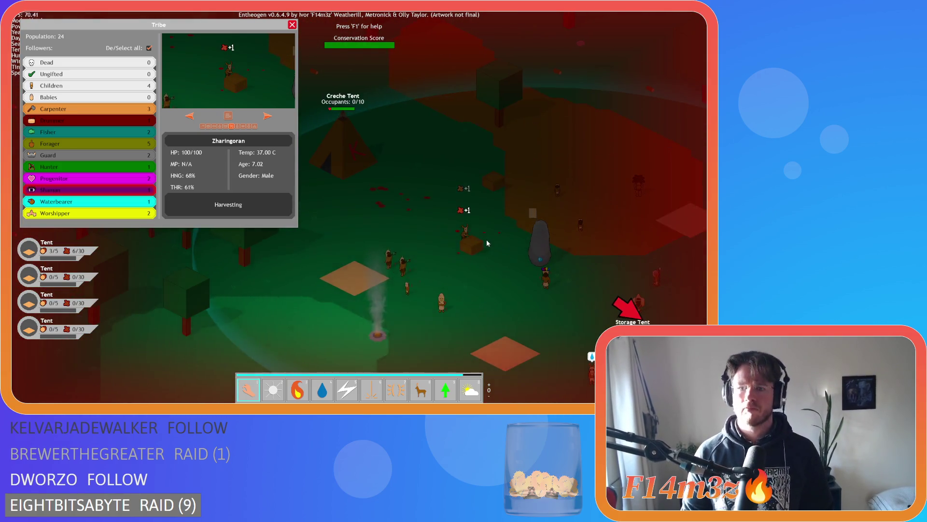
{"action": "scroll", "coordinate": [486, 239], "scroll_direction": "up", "scroll_amount": 2}
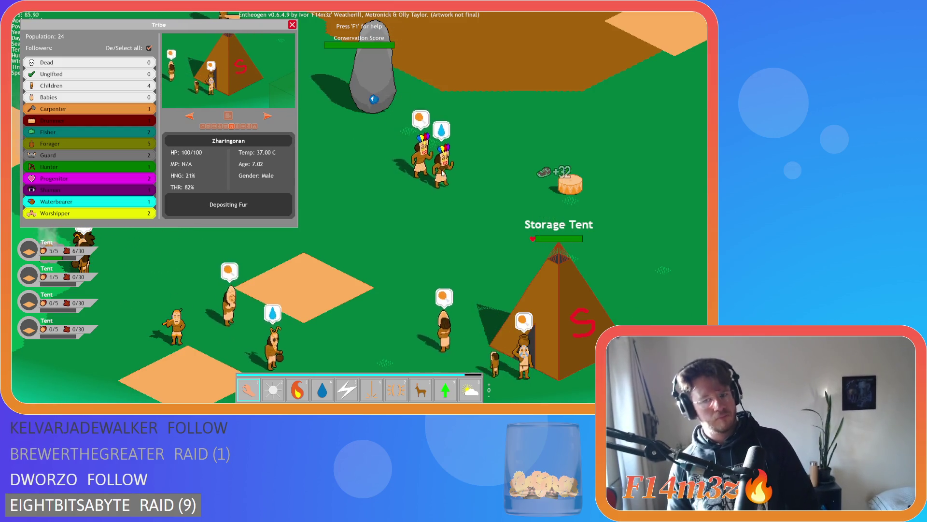
{"action": "scroll", "coordinate": [442, 172], "scroll_direction": "down", "scroll_amount": 5}
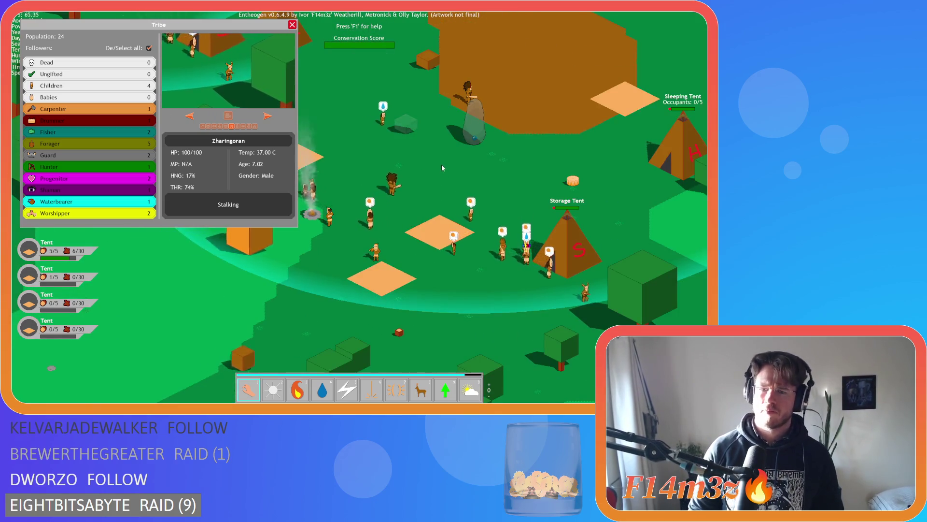
Pick up a villager with the hand tool, then quit the test session with Escape and Y.
{"action": "left_click_drag", "start_coordinate": [577, 289], "coordinate": [527, 163]}
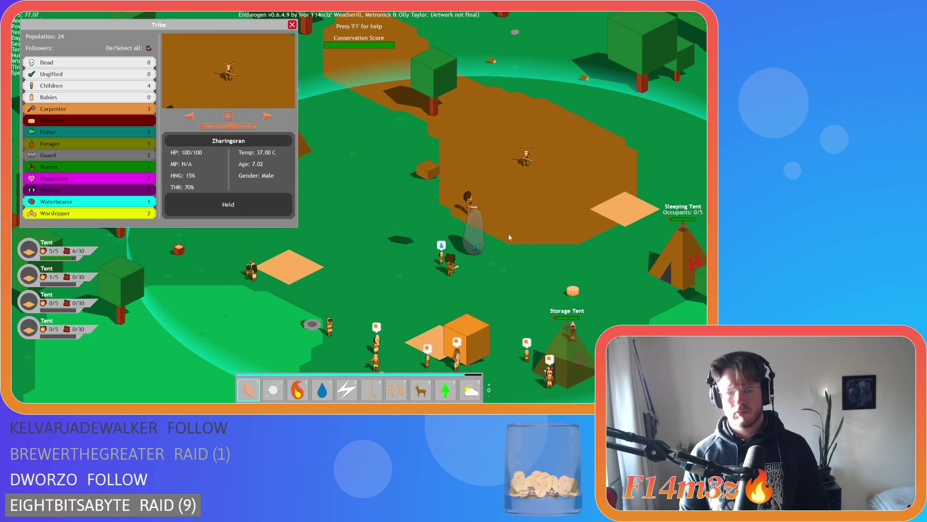
{"action": "key", "text": "s"}
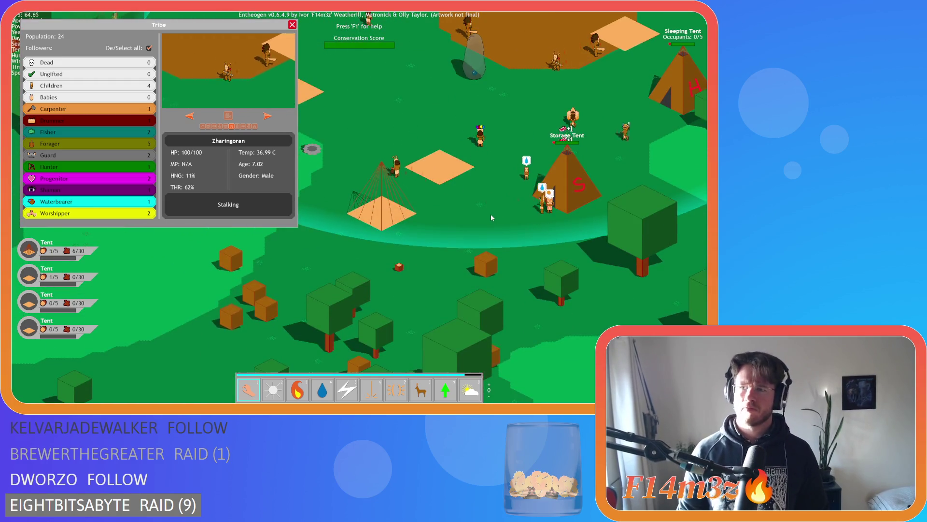
{"action": "key", "text": "w"}
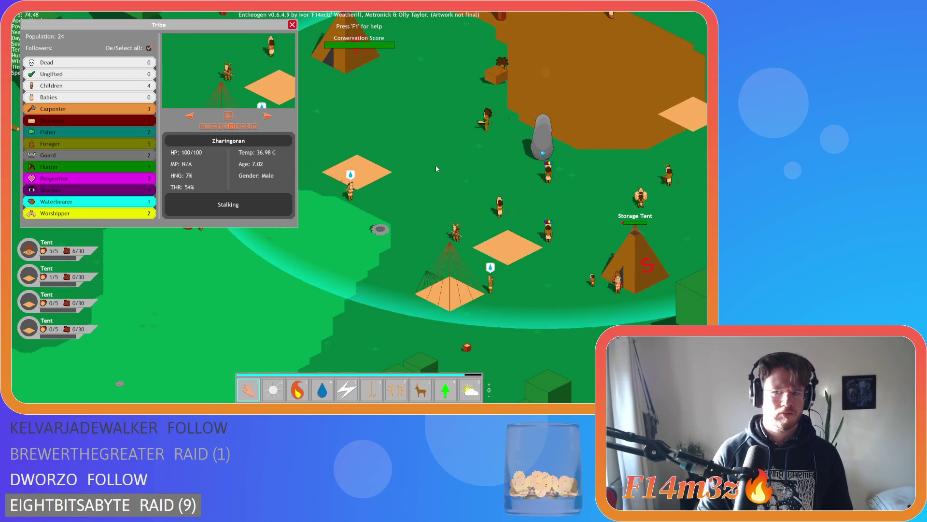
{"action": "key", "text": "Escape"}
{"action": "key", "text": "Escape"}
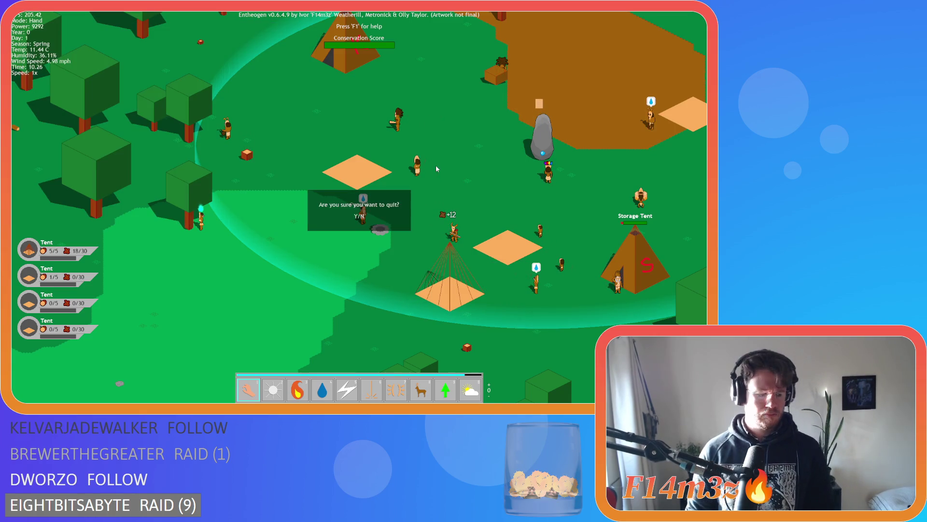
{"action": "key", "text": "y"}
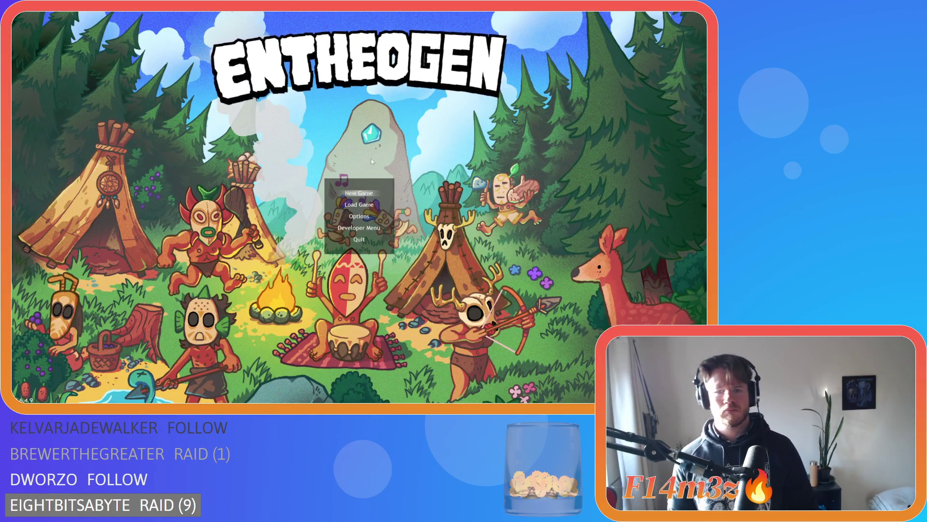
Close the game and copy sc_drop's heldHarvest while loop block (lines 257–262).
{"action": "key", "text": "Escape"}
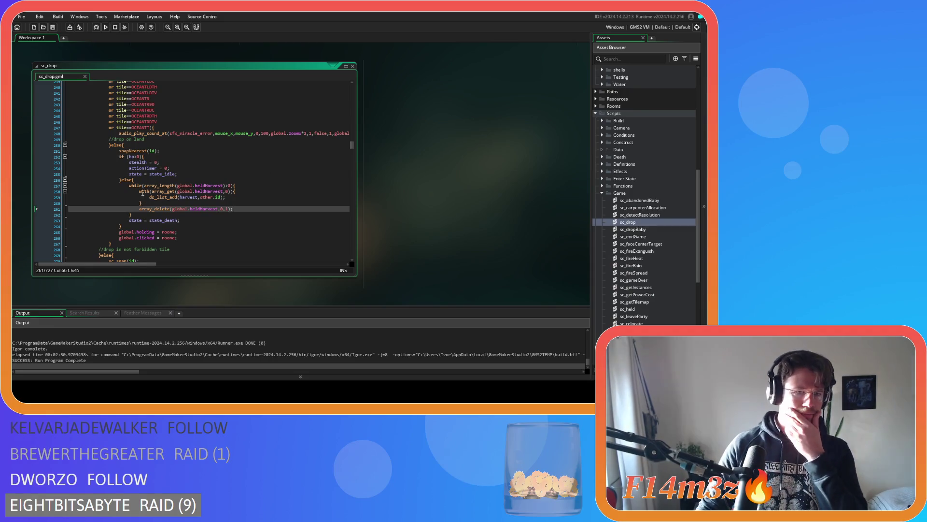
{"action": "scroll", "coordinate": [143, 191], "scroll_direction": "down", "scroll_amount": 2}
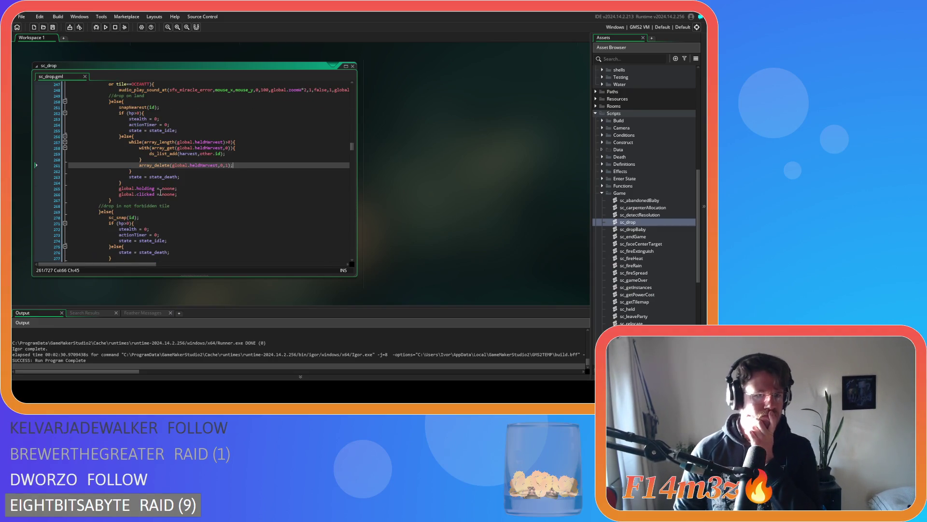
{"action": "scroll", "coordinate": [162, 192], "scroll_direction": "up", "scroll_amount": 1}
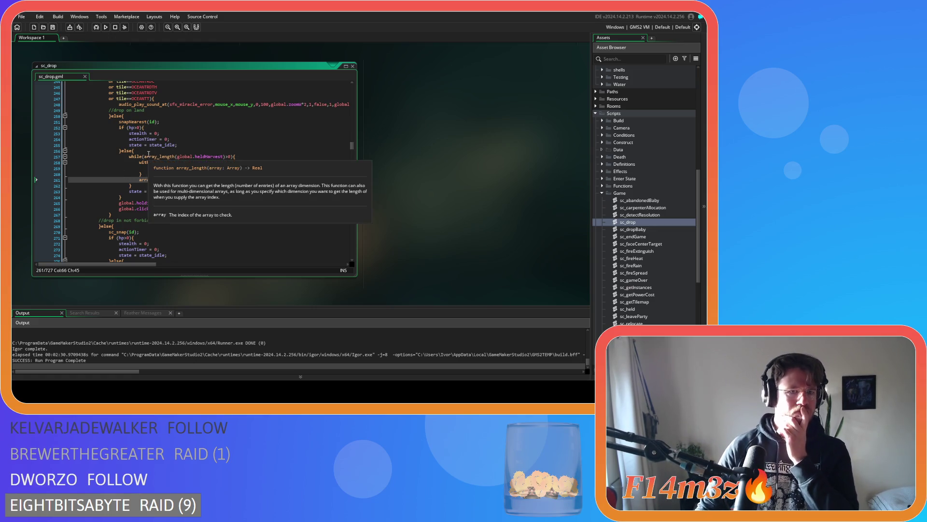
{"action": "left_click_drag", "start_coordinate": [138, 188], "coordinate": [129, 157]}
{"action": "right_click", "coordinate": [138, 164]}
Paste the while loop into the second else branch, un-indent it one level, and build with F5.
{"action": "scroll", "coordinate": [168, 178], "scroll_direction": "down", "scroll_amount": 1}
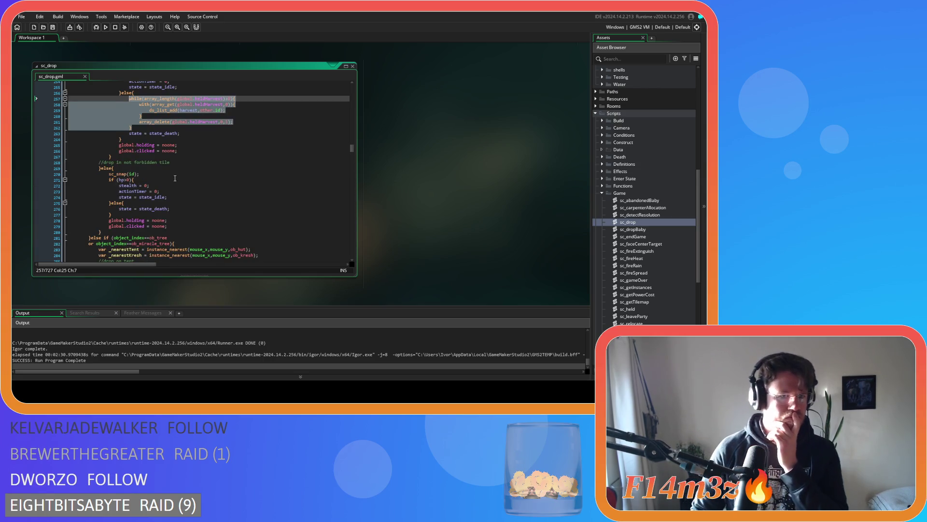
{"action": "left_click", "coordinate": [152, 202]}
{"action": "key", "text": "Return"}
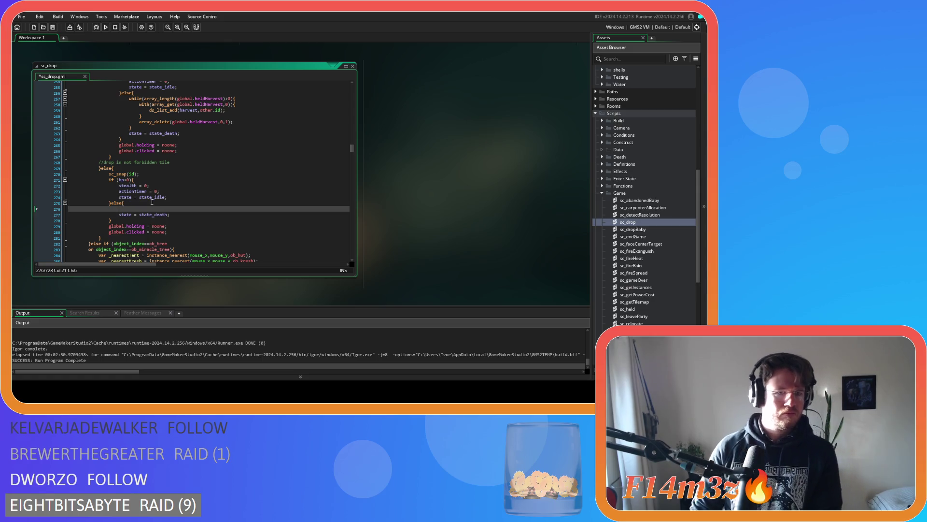
{"action": "key", "text": "ctrl+v"}
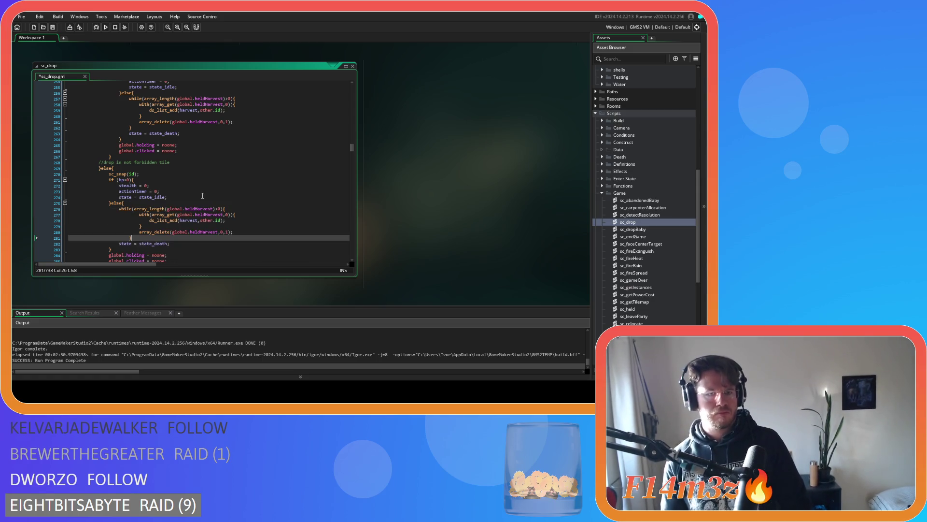
{"action": "left_click_drag", "start_coordinate": [132, 237], "coordinate": [79, 215]}
{"action": "key", "text": "shift+Tab"}
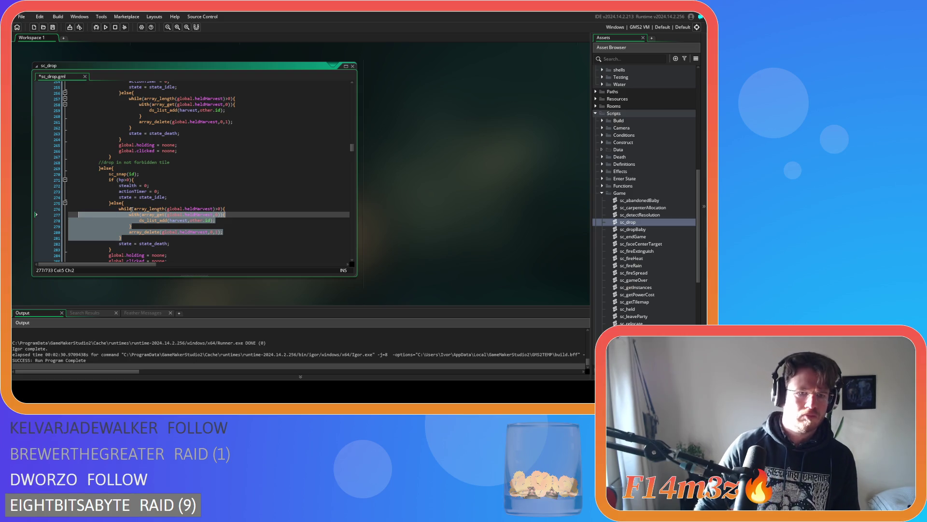
{"action": "left_click", "coordinate": [185, 239]}
{"action": "scroll", "coordinate": [186, 239], "scroll_direction": "down", "scroll_amount": 3}
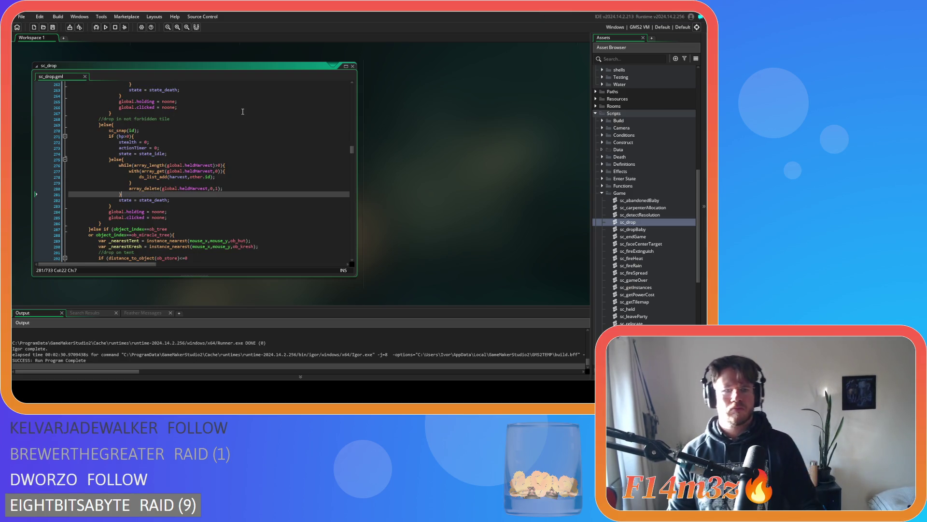
{"action": "key", "text": "F5"}
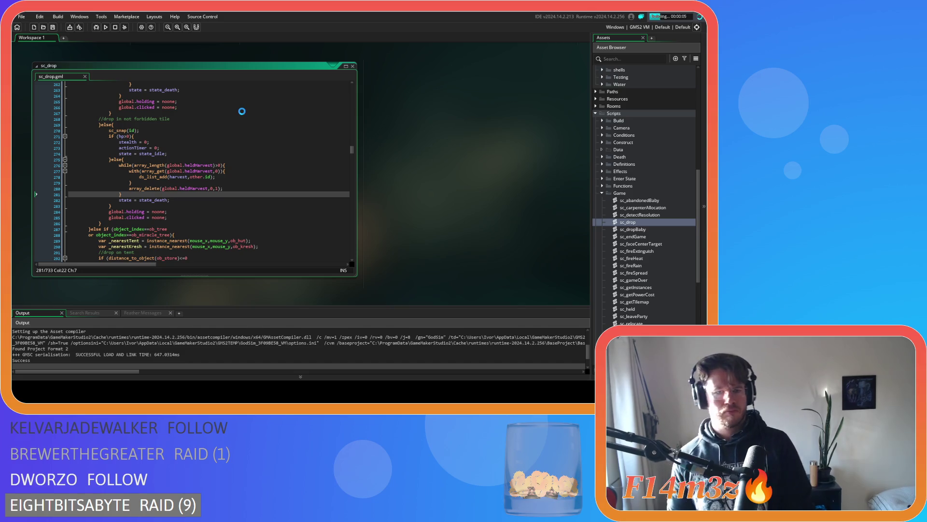